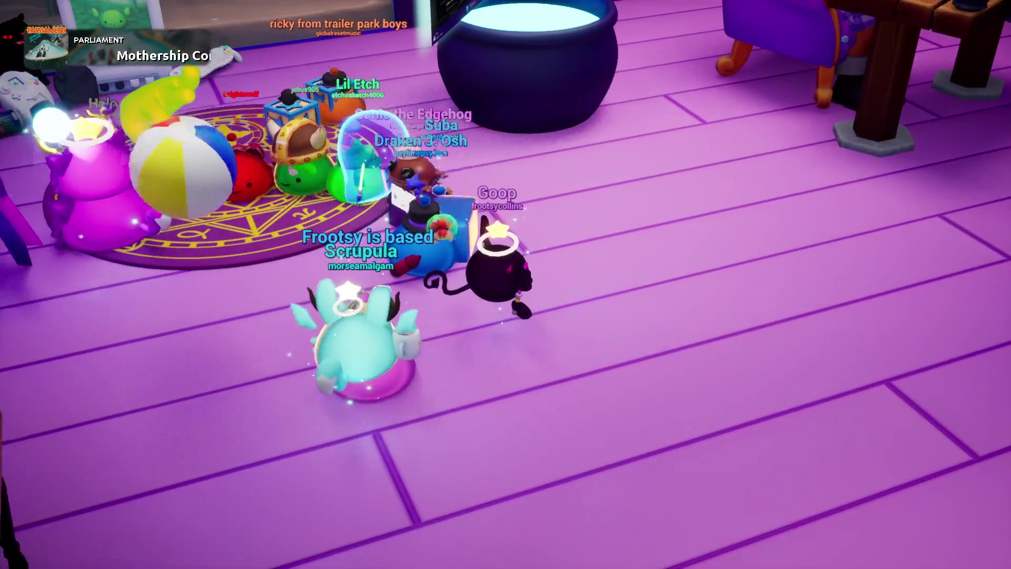
# Step: Walk the slime avatar forward across the stream room to the upright piano
pyautogui.press('w')
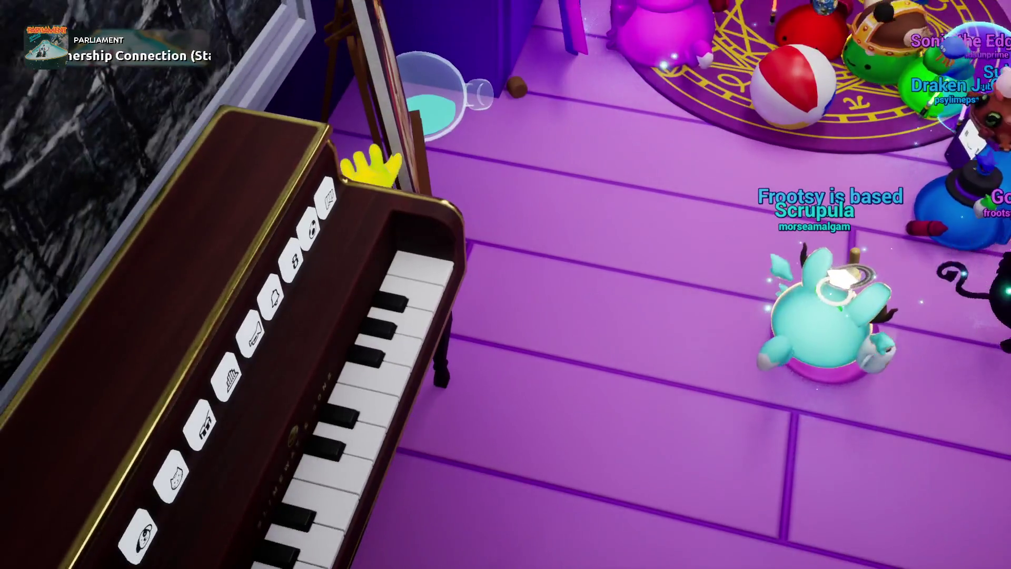
pyautogui.press('w')
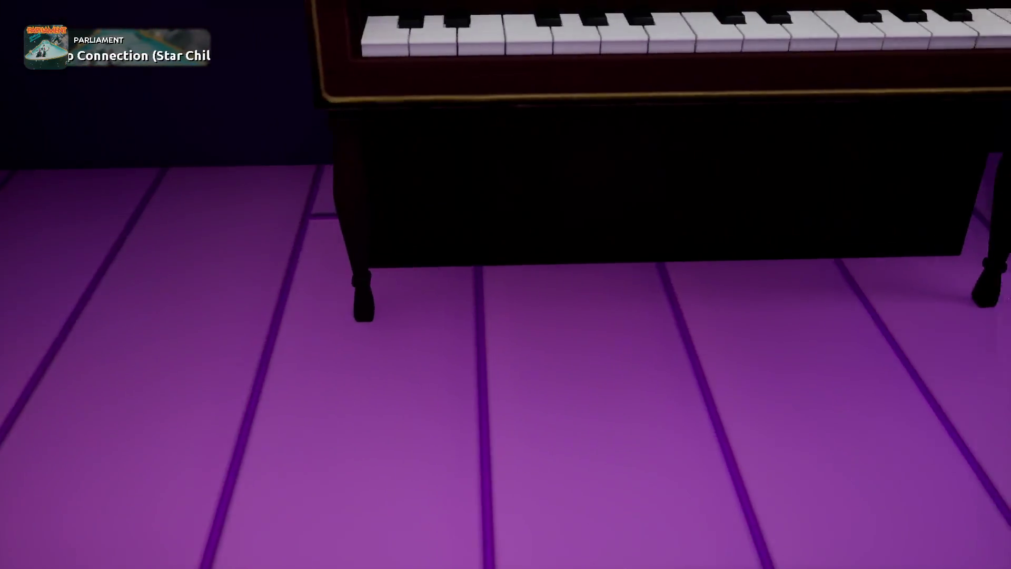
pyautogui.scroll(-5, 505, 284)
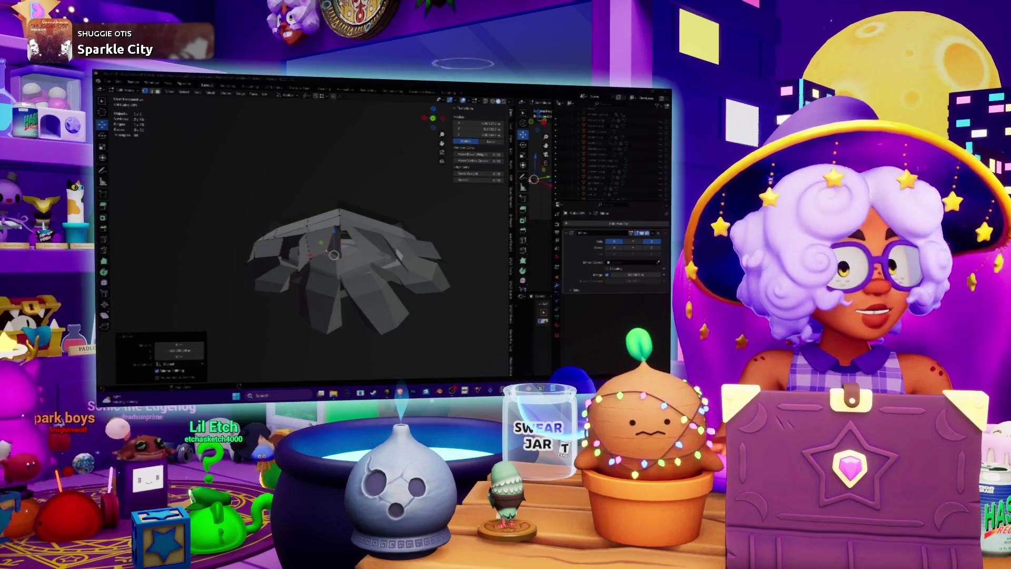
# Step: Orbit to a side-on view, select part of the squid mesh, and switch it into Edit Mode
pyautogui.moveTo(398, 256)
pyautogui.mouseDown(button='middle')
pyautogui.moveTo(445, 259)
pyautogui.moveTo(432, 267)
pyautogui.mouseUp(button='middle')
pyautogui.click(369, 282)
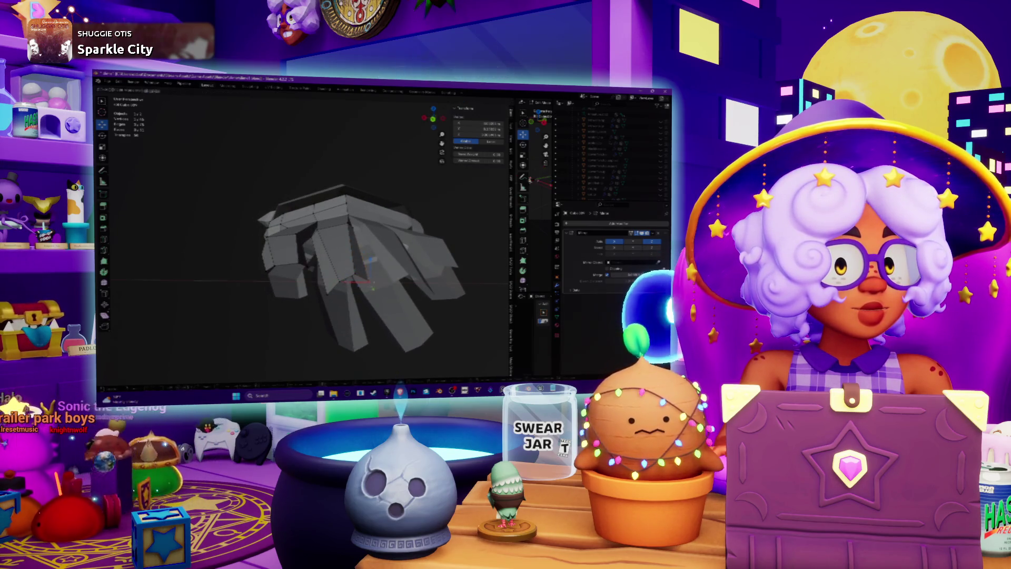
pyautogui.press('Tab')
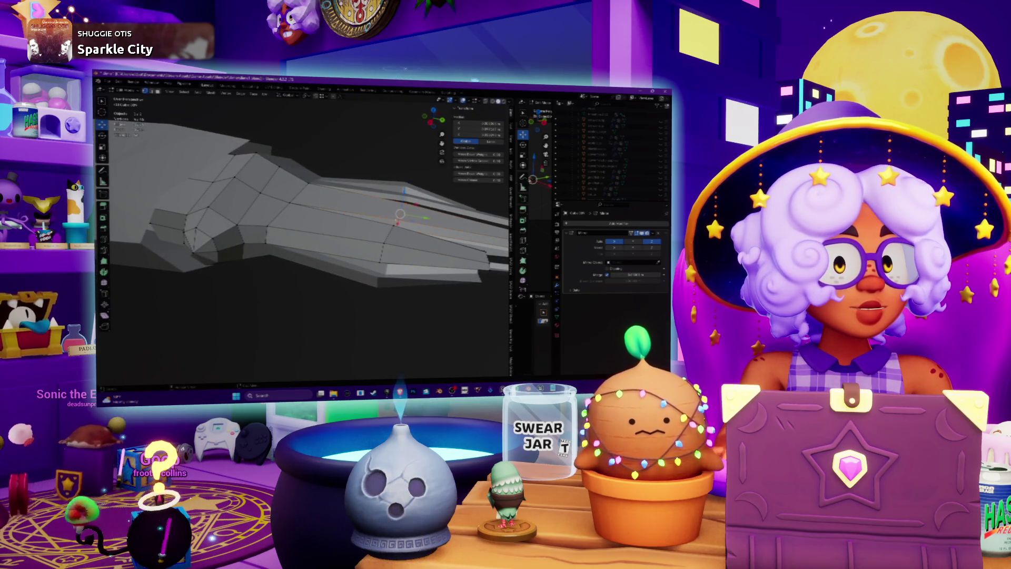
# Step: Enter edit mode on the squid and orbit down to a low, flat side view
pyautogui.press('Tab')
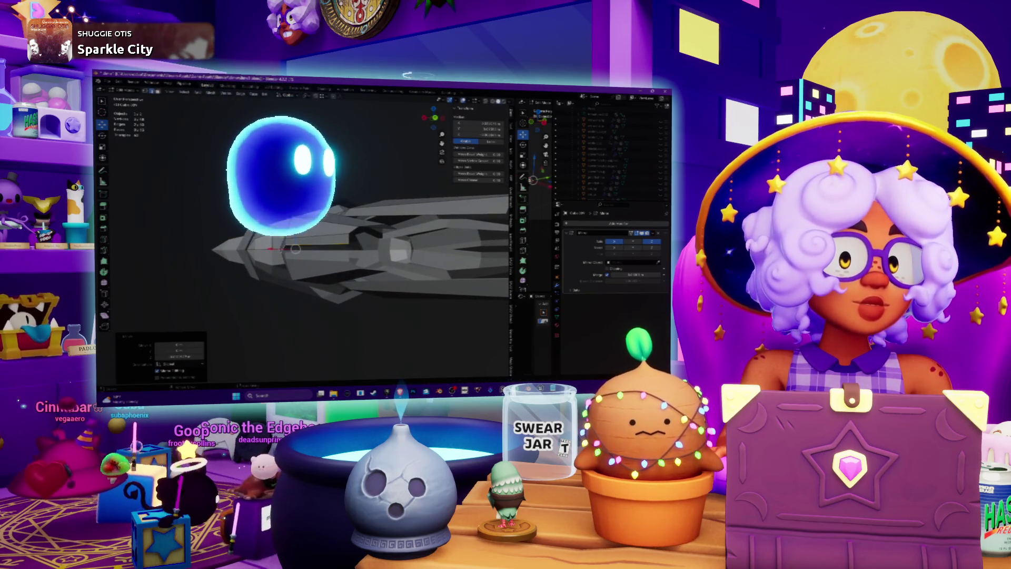
pyautogui.moveTo(316, 237)
pyautogui.mouseDown(button='middle')
pyautogui.moveTo(384, 237)
pyautogui.moveTo(453, 199)
pyautogui.mouseUp(button='middle')
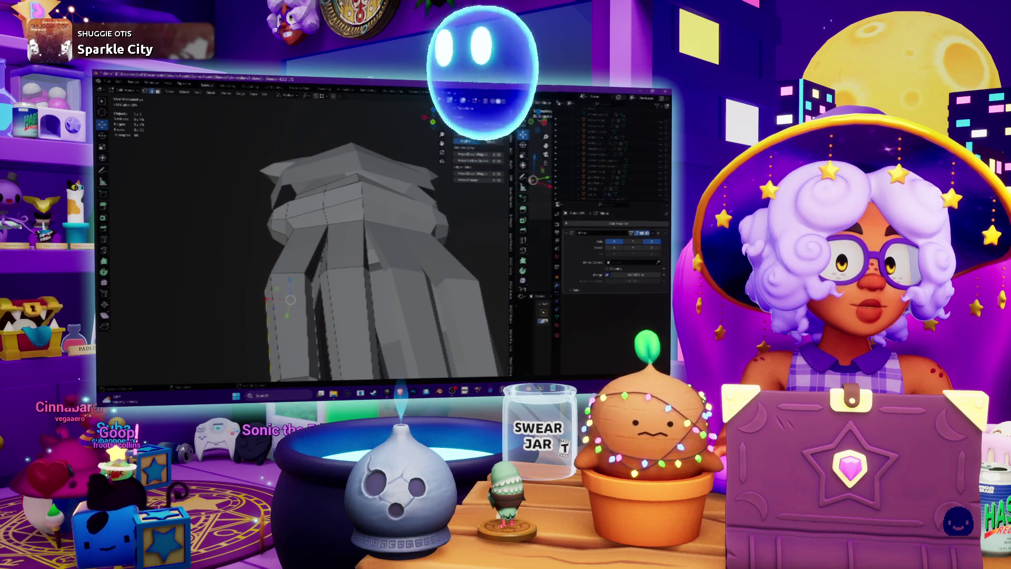
pyautogui.moveTo(295, 264)
pyautogui.mouseDown(button='middle')
pyautogui.moveTo(317, 257)
pyautogui.moveTo(315, 279)
pyautogui.mouseUp(button='middle')
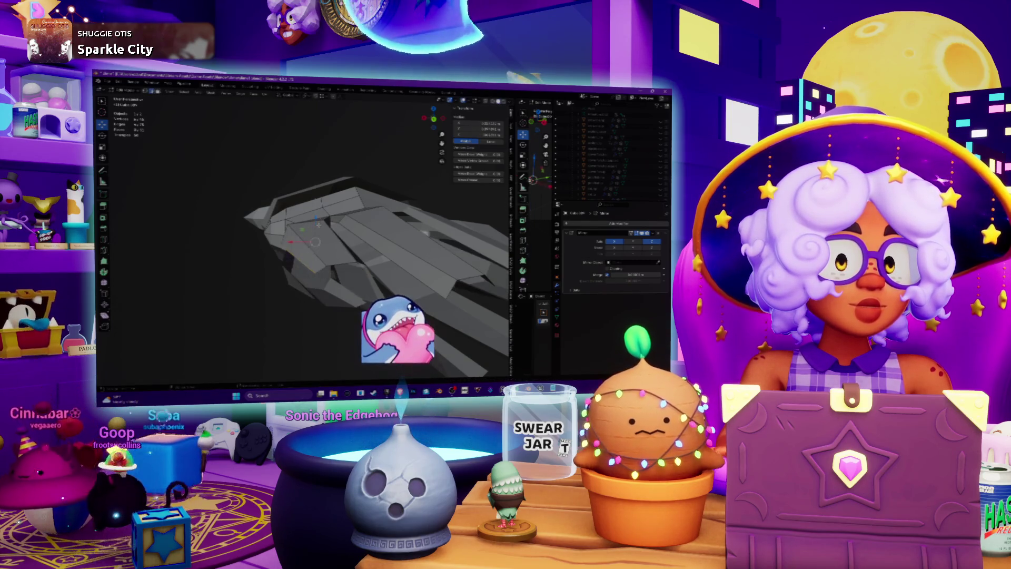
pyautogui.press('m')
pyautogui.click(318, 228)
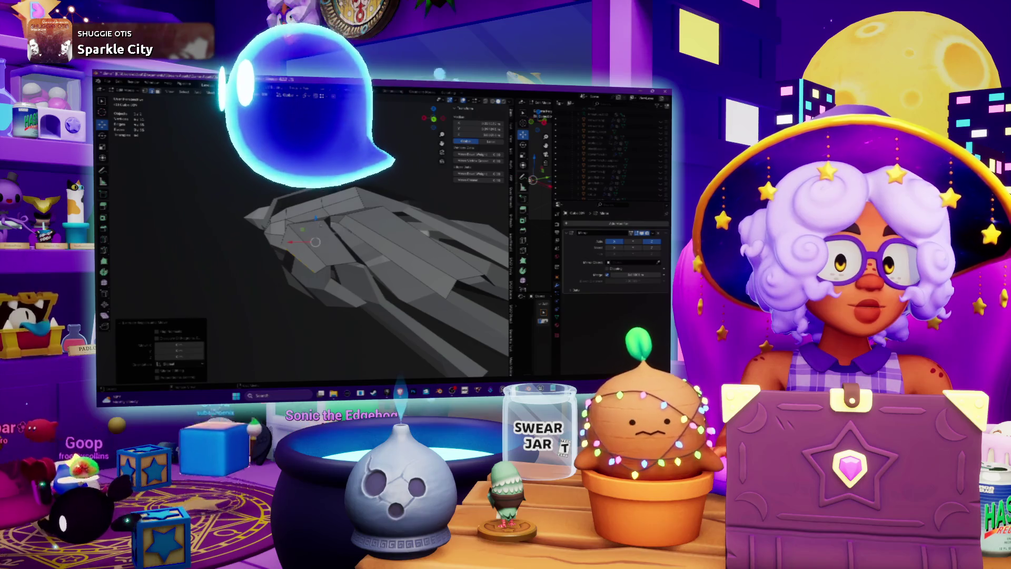
pyautogui.hotkey('ctrl', 'z')
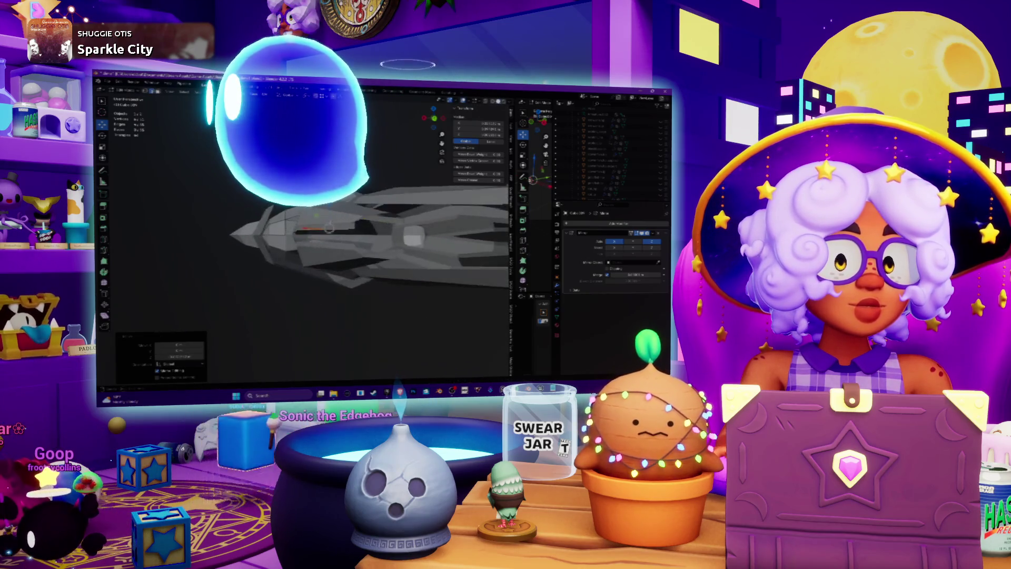
# Step: Rotate the selected tentacle geometry around the X axis, then select a single face
pyautogui.hotkey('ctrl', 'shift', 'z')
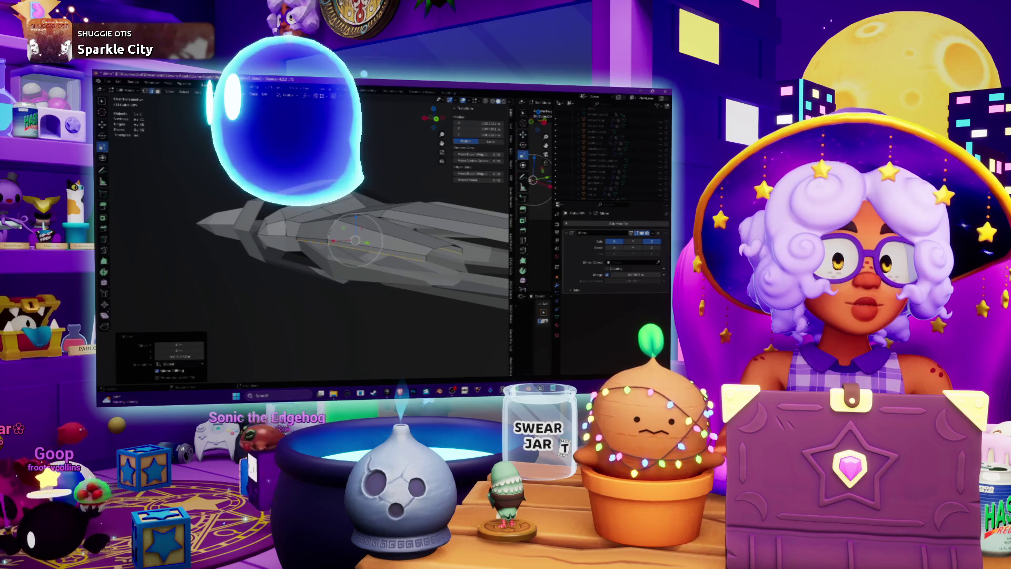
pyautogui.press('r')
pyautogui.press('x')
pyautogui.press('Return')
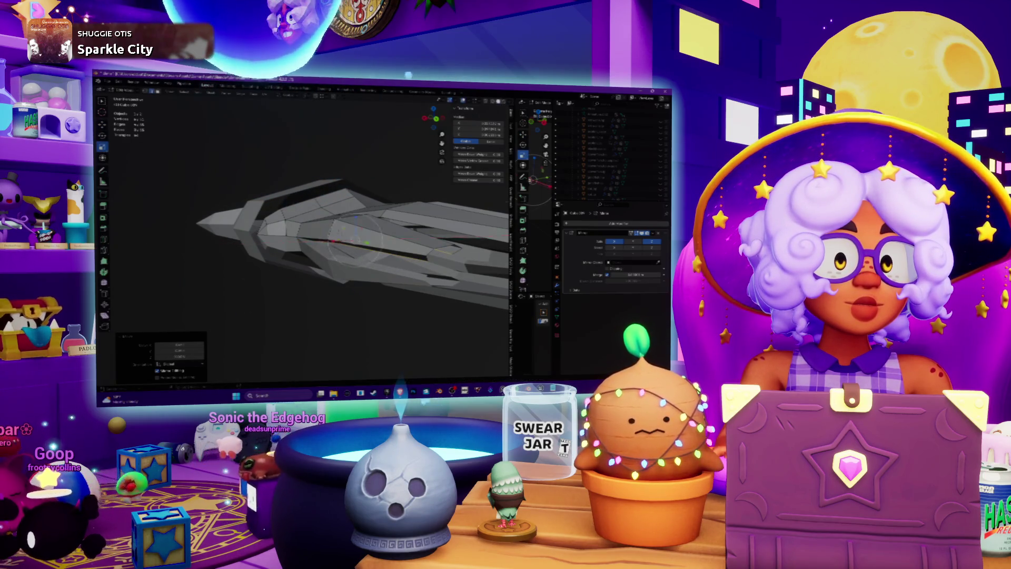
pyautogui.hotkey('ctrl', 'z')
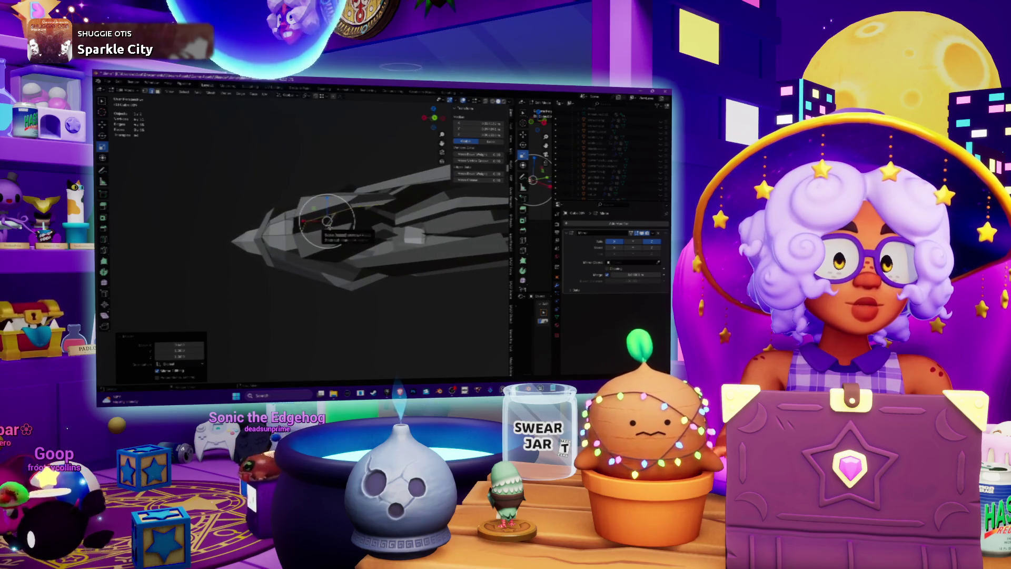
pyautogui.click(327, 221)
# Step: Orbit beneath and around the squid mesh, zooming out to frame the whole model from the side
pyautogui.moveTo(327, 221)
pyautogui.mouseDown(button='middle')
pyautogui.moveTo(348, 200)
pyautogui.moveTo(307, 273)
pyautogui.mouseUp(button='middle')
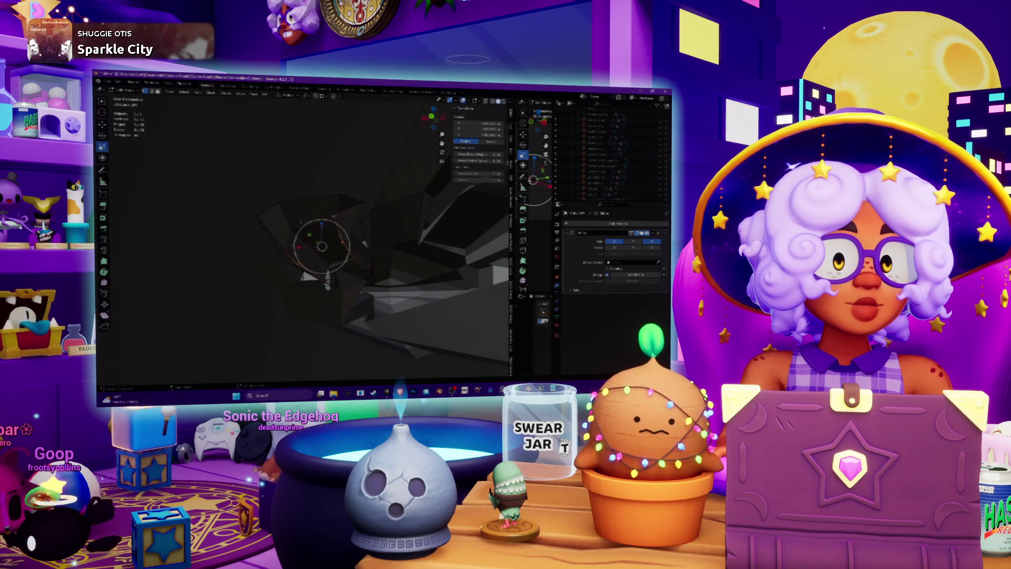
pyautogui.moveTo(307, 276); pyautogui.dragTo(306, 283, button='middle')
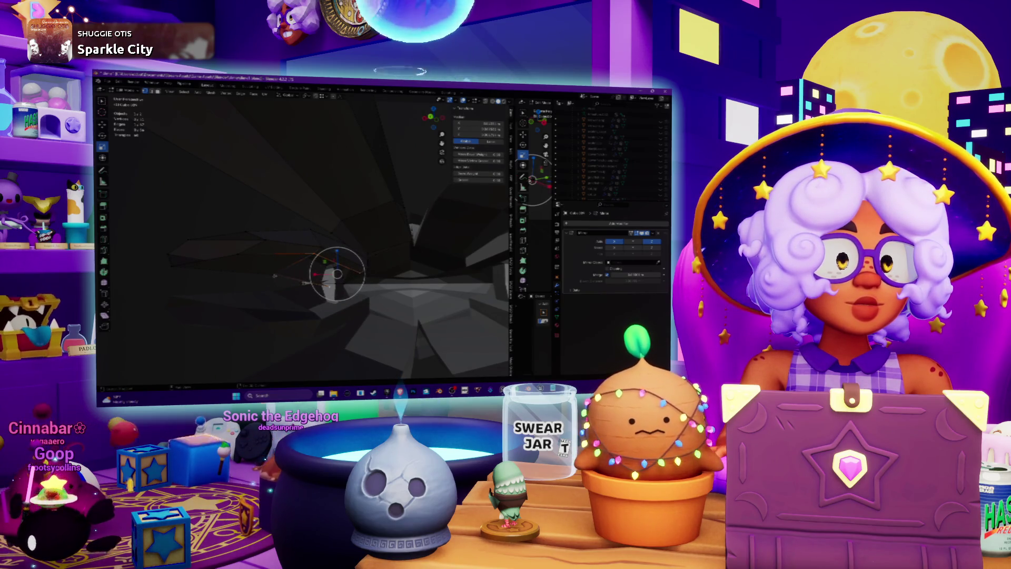
pyautogui.moveTo(306, 282); pyautogui.dragTo(304, 281, button='middle')
pyautogui.scroll(-5, 273, 275)
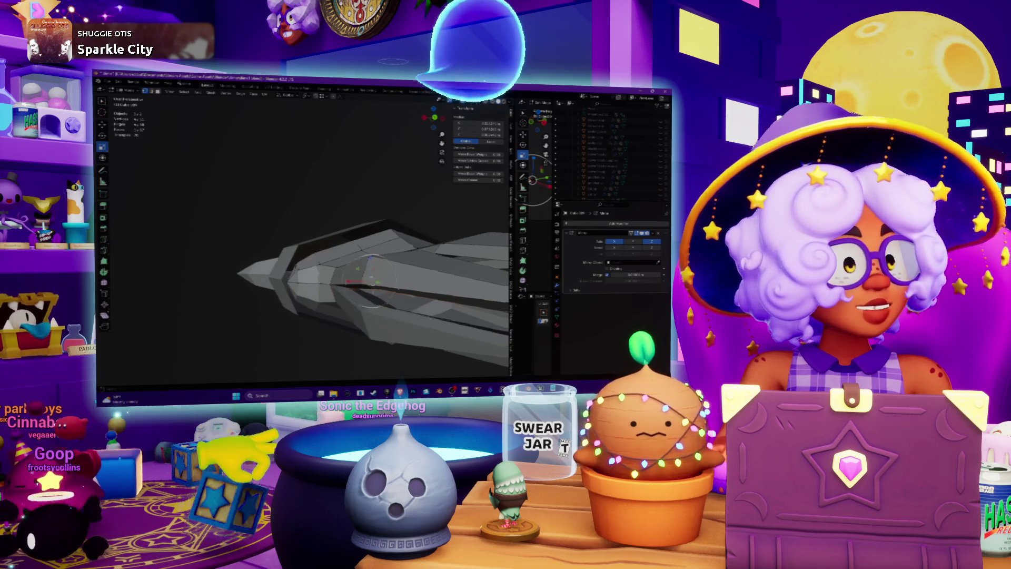
pyautogui.moveTo(368, 284); pyautogui.dragTo(347, 275, button='middle')
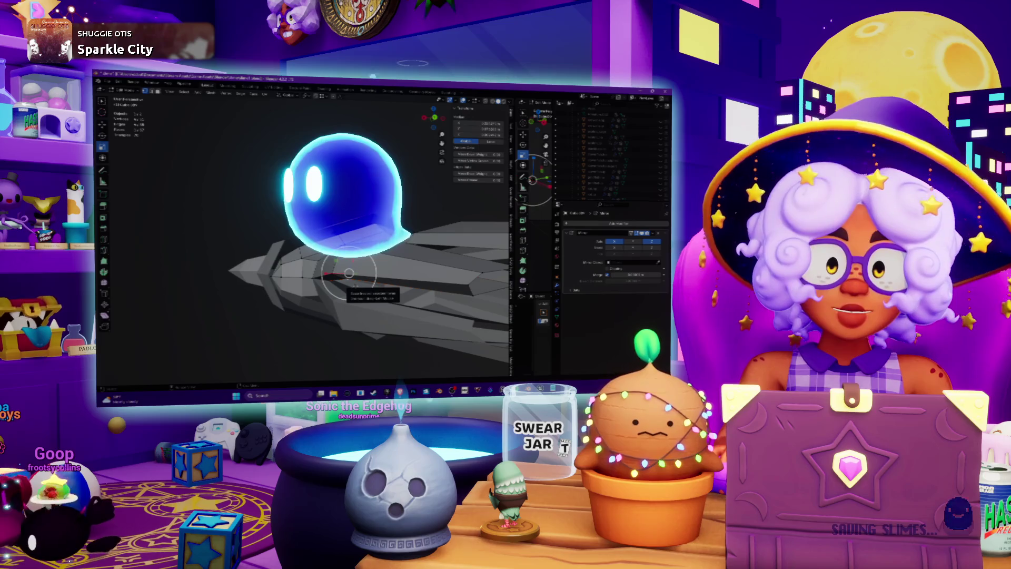
pyautogui.moveTo(348, 287)
pyautogui.mouseDown(button='middle')
pyautogui.moveTo(316, 274)
pyautogui.moveTo(350, 258)
pyautogui.mouseUp(button='middle')
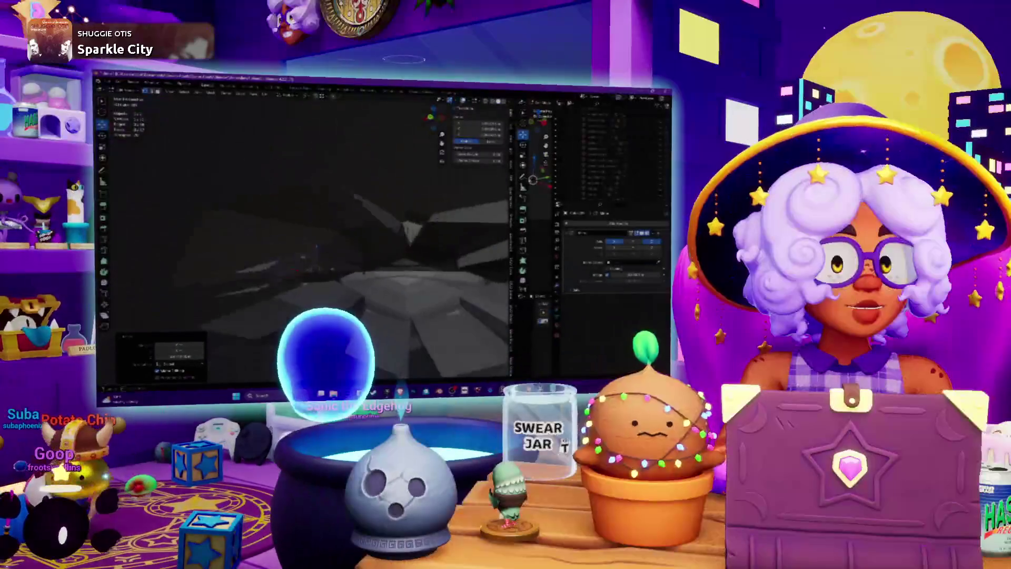
pyautogui.moveTo(337, 264); pyautogui.dragTo(395, 265, button='middle')
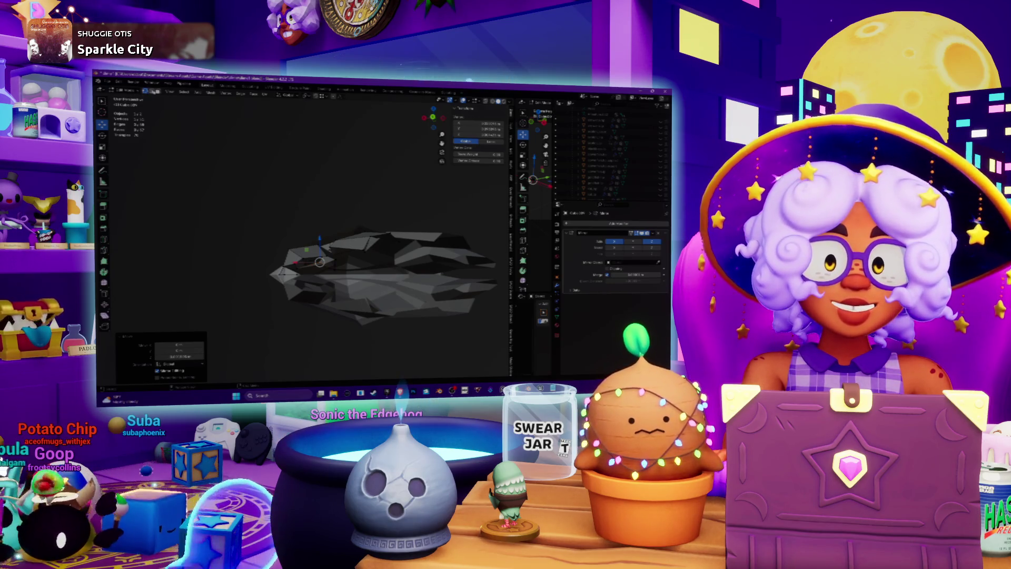
# Step: Deselect the mesh, extrude geometry along Z, and zoom close onto the blocky tentacle columns
pyautogui.click(368, 218)
pyautogui.scroll(5, 368, 218)
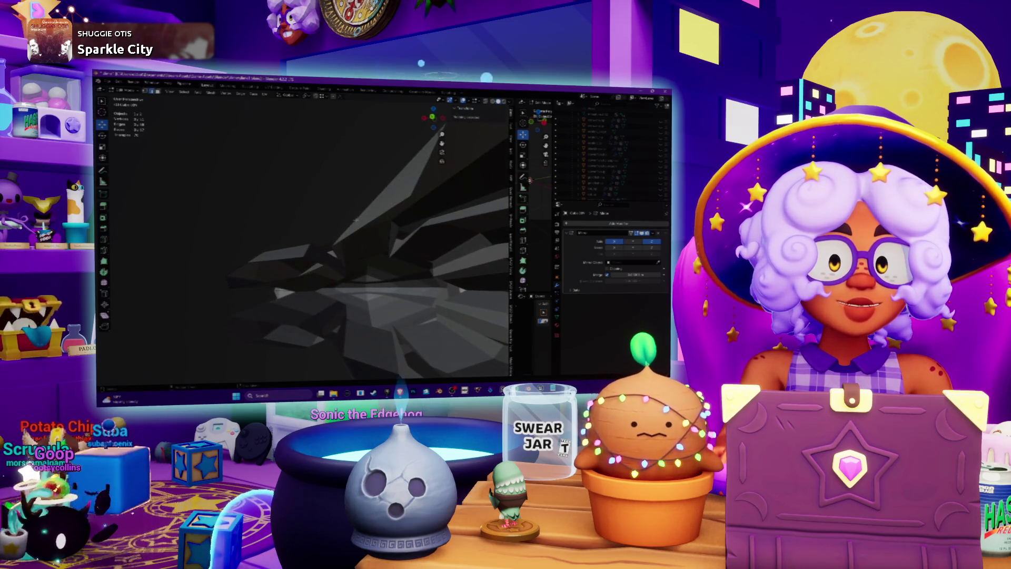
pyautogui.moveTo(355, 235)
pyautogui.mouseDown(button='middle')
pyautogui.moveTo(360, 272)
pyautogui.moveTo(392, 288)
pyautogui.moveTo(407, 284)
pyautogui.moveTo(385, 295)
pyautogui.moveTo(381, 287)
pyautogui.mouseUp(button='middle')
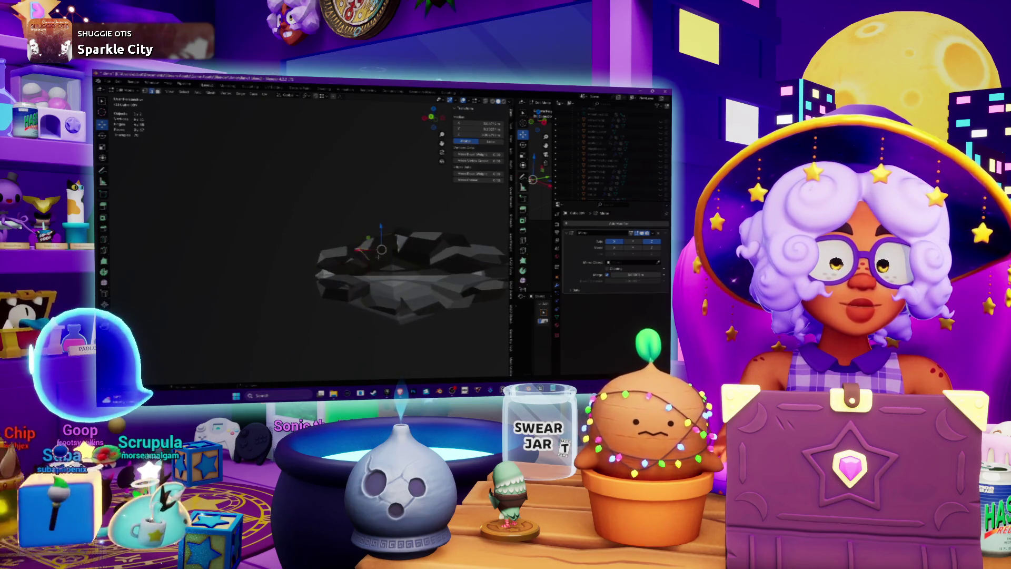
pyautogui.press('e')
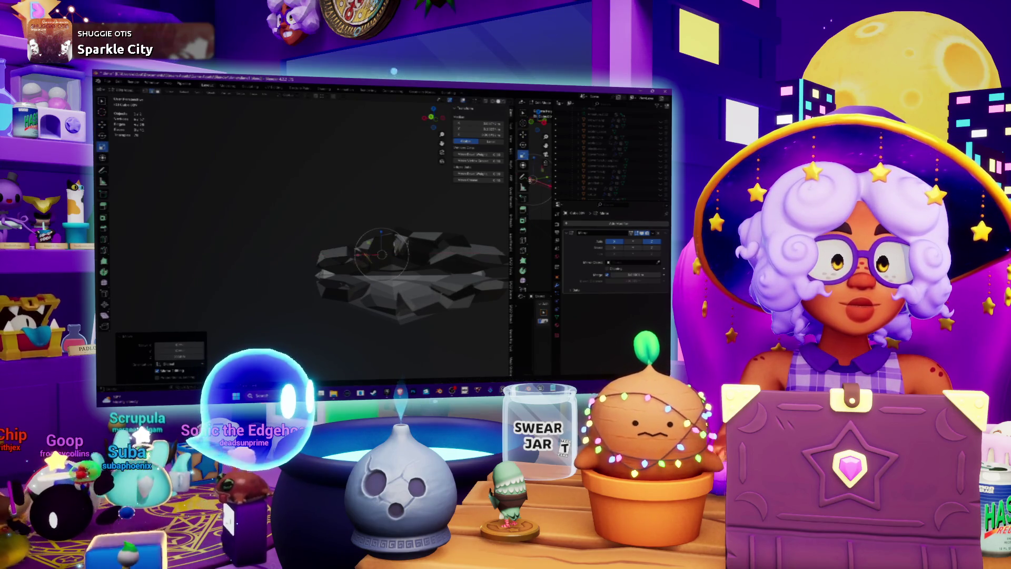
pyautogui.scroll(8, 382, 254)
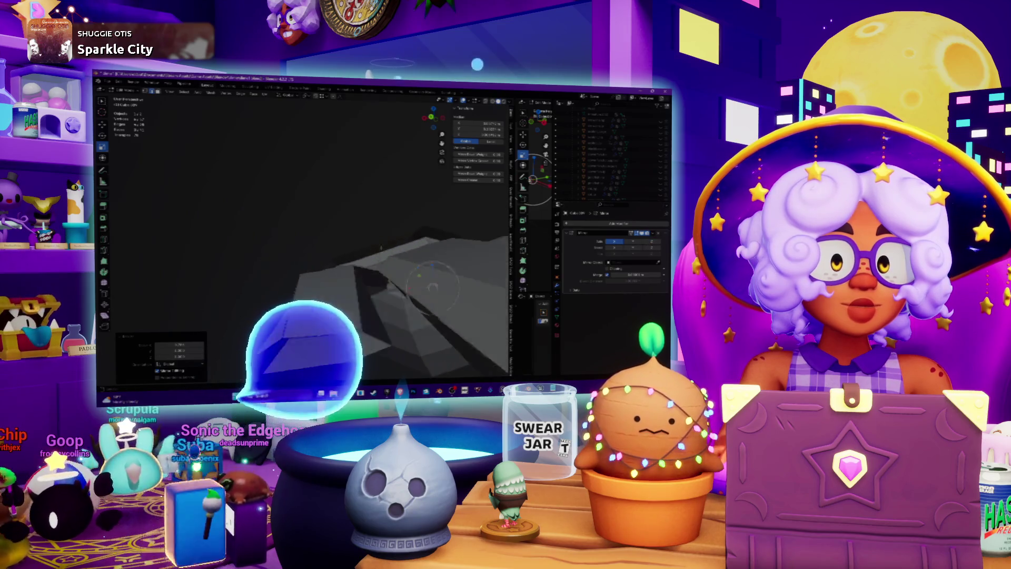
pyautogui.moveTo(363, 226); pyautogui.dragTo(361, 274, button='middle')
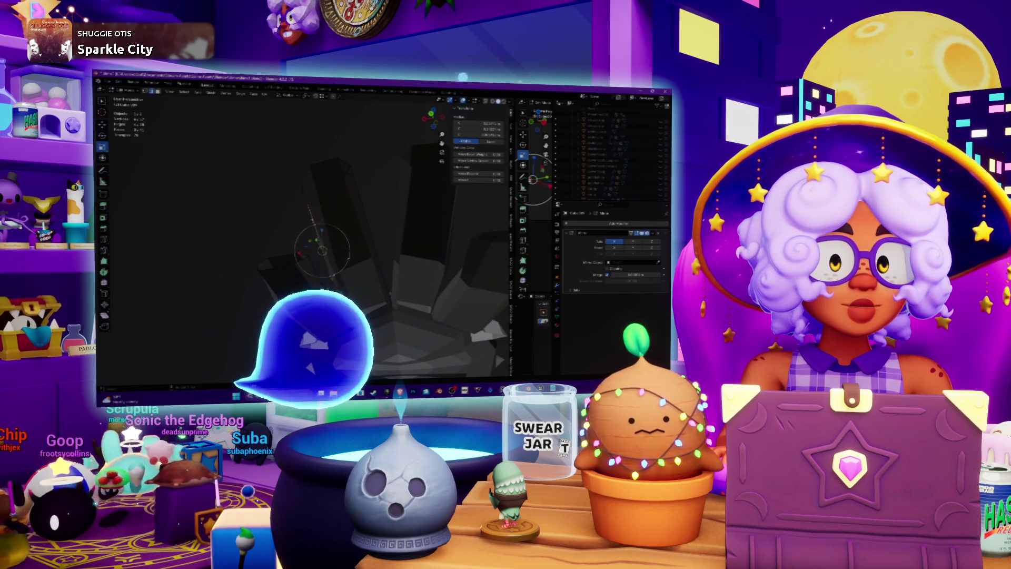
pyautogui.moveTo(363, 332)
pyautogui.mouseDown(button='middle')
pyautogui.moveTo(384, 254)
pyautogui.moveTo(474, 294)
pyautogui.moveTo(485, 260)
pyautogui.moveTo(507, 277)
pyautogui.moveTo(519, 271)
pyautogui.moveTo(514, 308)
pyautogui.mouseUp(button='middle')
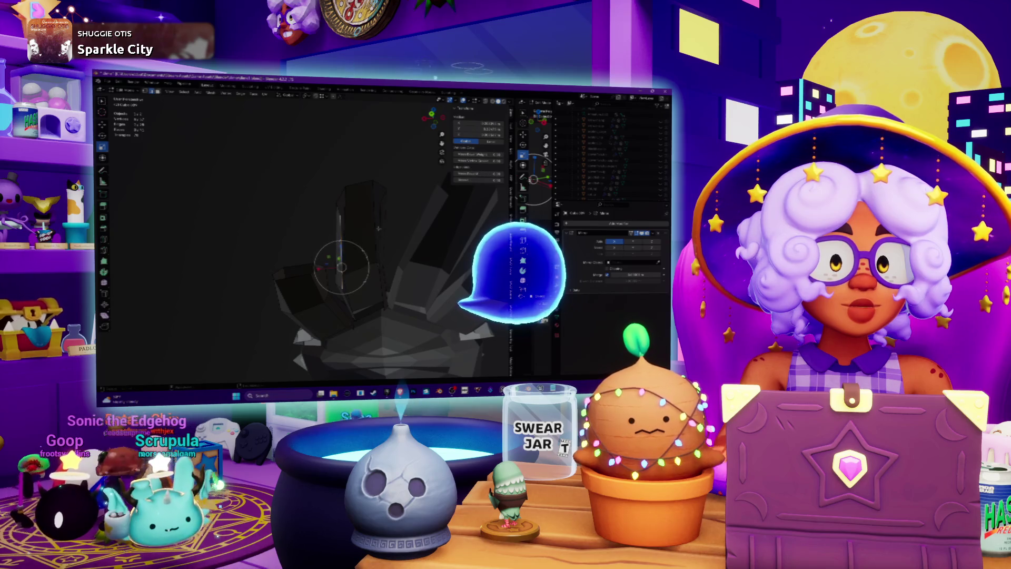
pyautogui.moveTo(368, 237); pyautogui.dragTo(358, 274, button='middle')
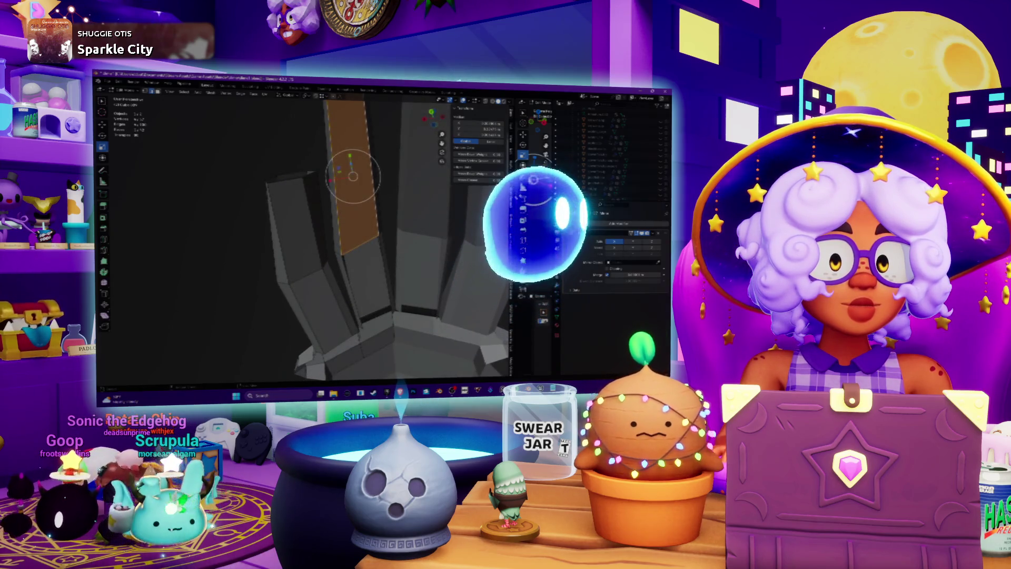
# Step: Select a face on one tentacle block and orbit around it, ending looking up along the slabs
pyautogui.click(339, 293)
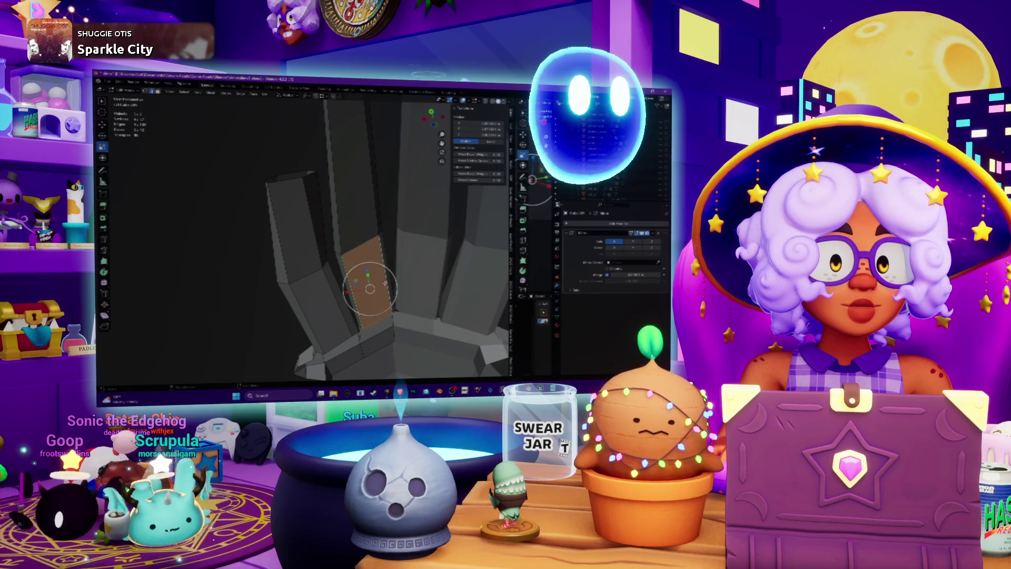
pyautogui.scroll(5, 339, 293)
pyautogui.moveTo(337, 237)
pyautogui.mouseDown(button='middle')
pyautogui.moveTo(300, 273)
pyautogui.moveTo(284, 242)
pyautogui.moveTo(303, 224)
pyautogui.moveTo(345, 248)
pyautogui.moveTo(266, 177)
pyautogui.mouseUp(button='middle')
pyautogui.moveTo(204, 186); pyautogui.dragTo(255, 193, button='middle')
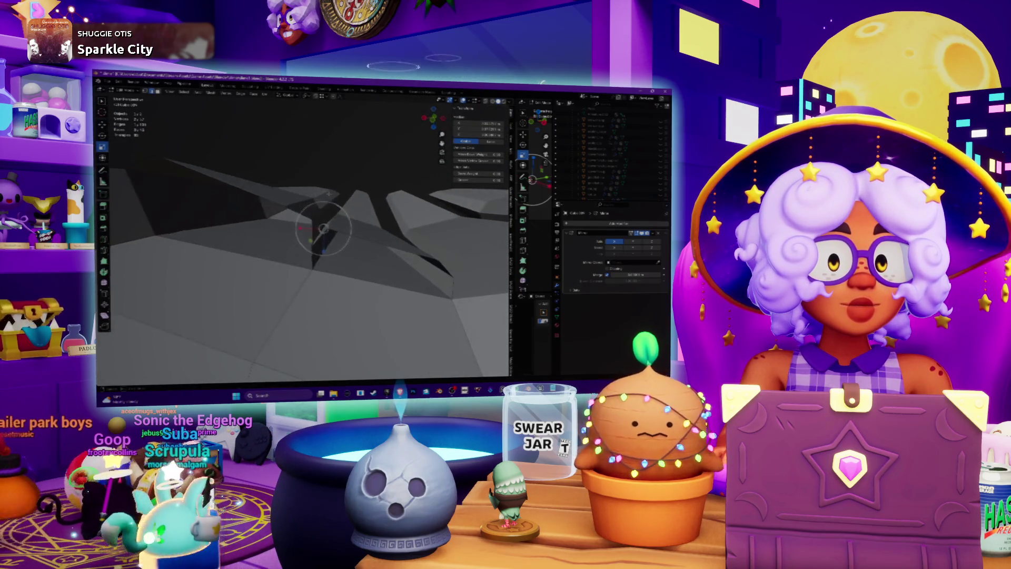
pyautogui.moveTo(329, 195); pyautogui.dragTo(324, 184, button='middle')
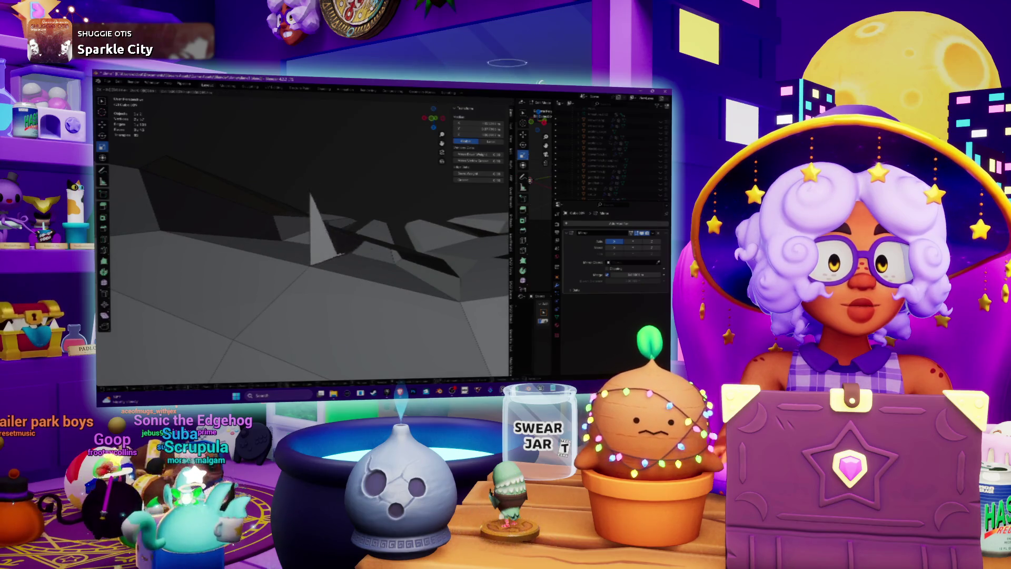
pyautogui.moveTo(316, 221); pyautogui.dragTo(305, 245, button='middle')
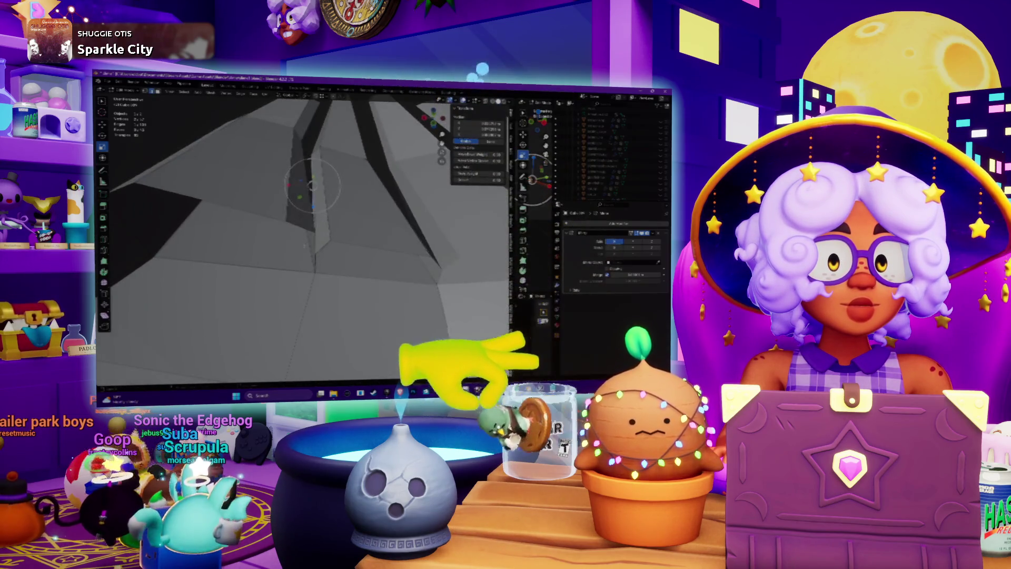
pyautogui.press('g')
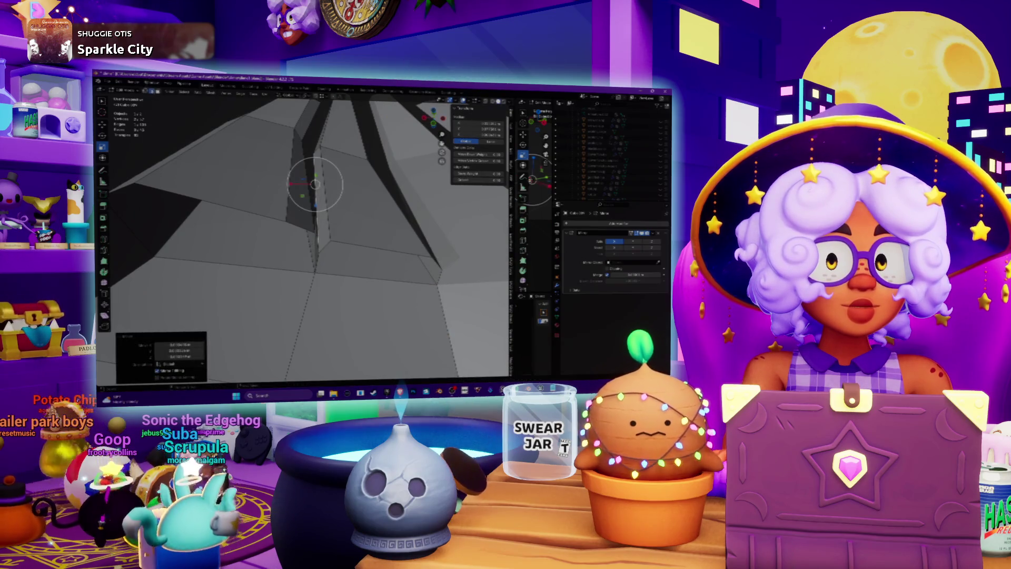
pyautogui.press('Escape')
pyautogui.moveTo(315, 184)
pyautogui.mouseDown(button='middle')
pyautogui.moveTo(285, 205)
pyautogui.moveTo(363, 235)
pyautogui.mouseUp(button='middle')
pyautogui.moveTo(406, 293)
pyautogui.mouseDown(button='middle')
pyautogui.moveTo(358, 269)
pyautogui.moveTo(351, 279)
pyautogui.mouseUp(button='middle')
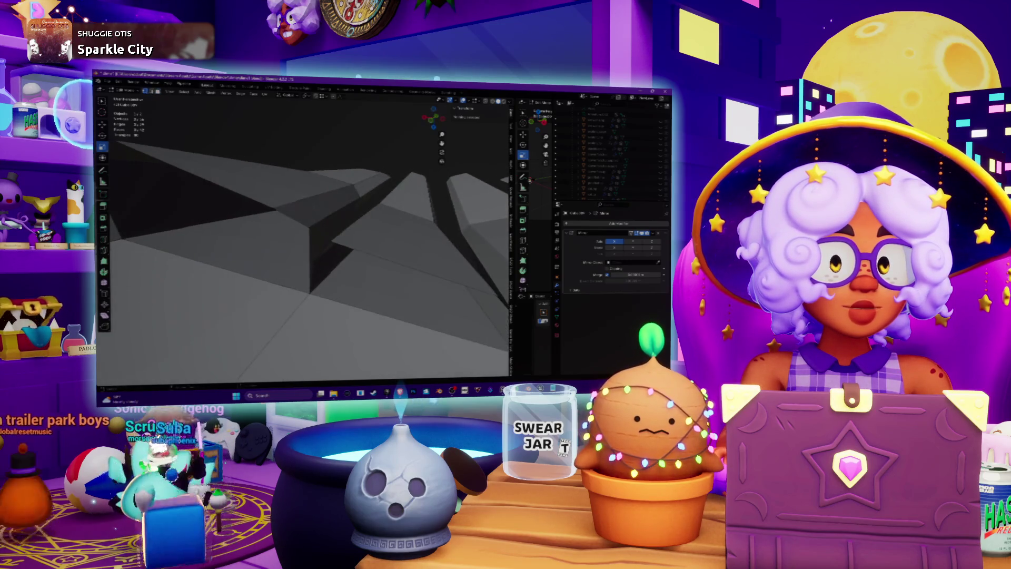
pyautogui.click(310, 225)
pyautogui.moveTo(309, 225); pyautogui.dragTo(306, 230, button='middle')
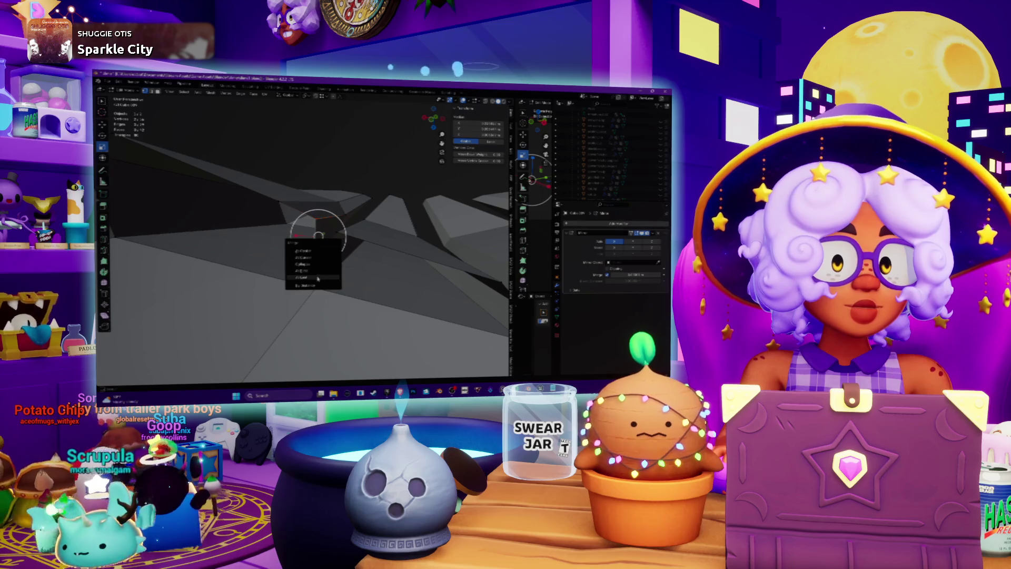
# Step: Orbit around the tentacle ridges to view the mesh from a different angle
pyautogui.moveTo(321, 254); pyautogui.dragTo(326, 251, button='middle')
pyautogui.moveTo(316, 237)
pyautogui.mouseDown(button='middle')
pyautogui.moveTo(345, 223)
pyautogui.moveTo(355, 231)
pyautogui.mouseUp(button='middle')
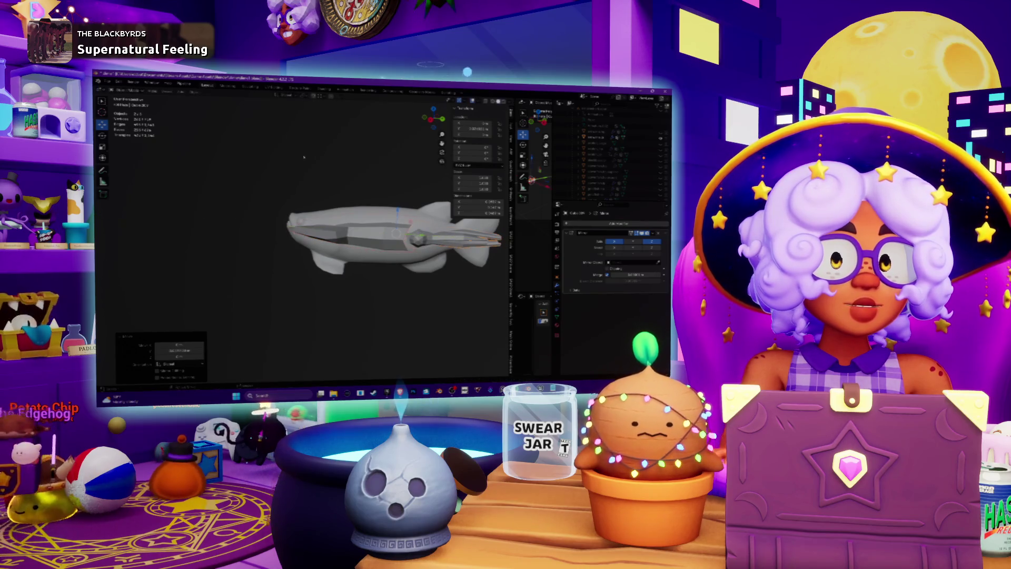
# Step: Open the Apply transforms menu for the squid object
pyautogui.click(195, 94)
# Step: Apply the squid's object transforms and orbit to view it at a tilt
pyautogui.moveTo(206, 125)
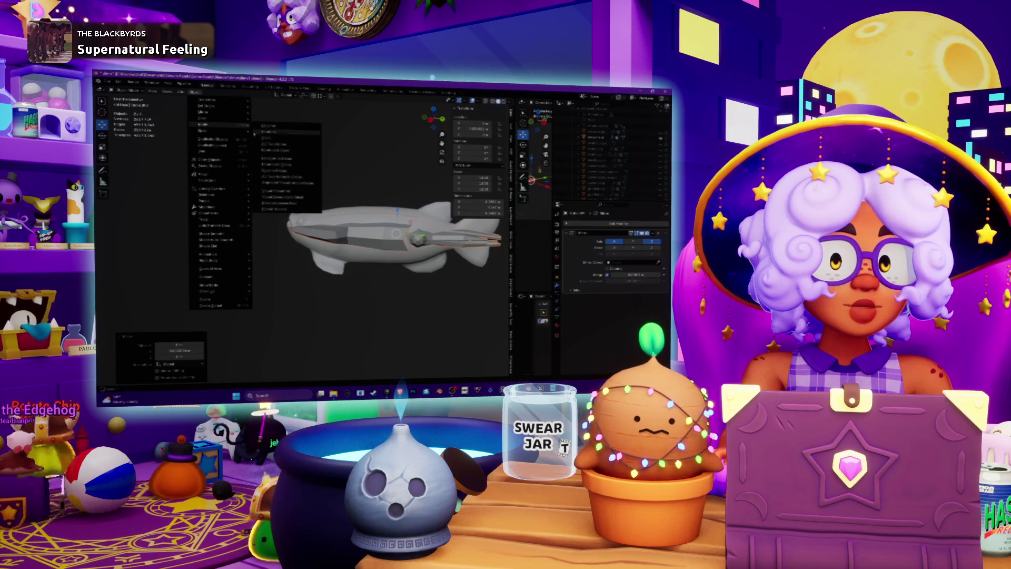
pyautogui.click(265, 143)
pyautogui.moveTo(319, 179); pyautogui.dragTo(348, 172, button='middle')
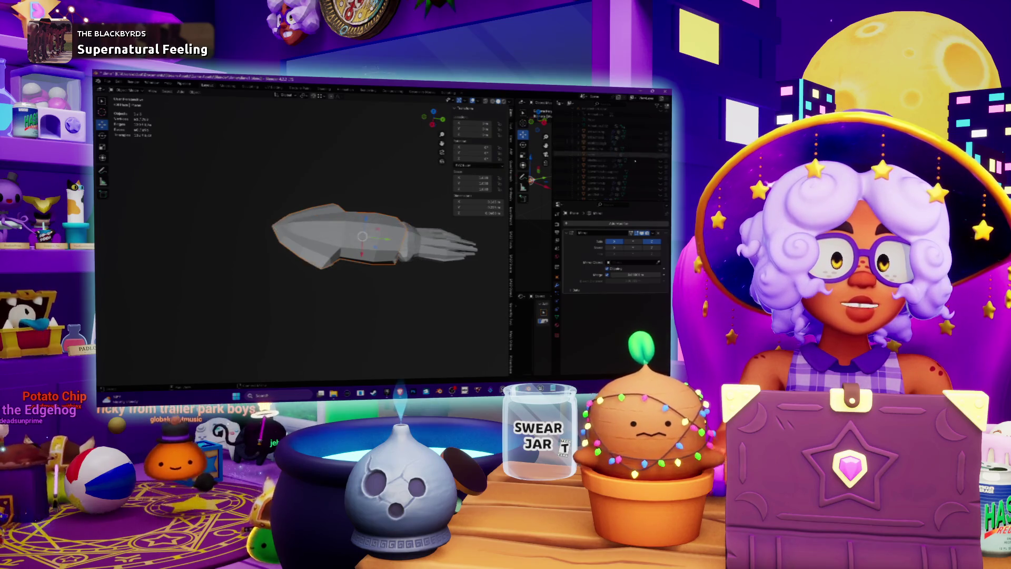
pyautogui.moveTo(200, 158); pyautogui.dragTo(181, 147, button='middle')
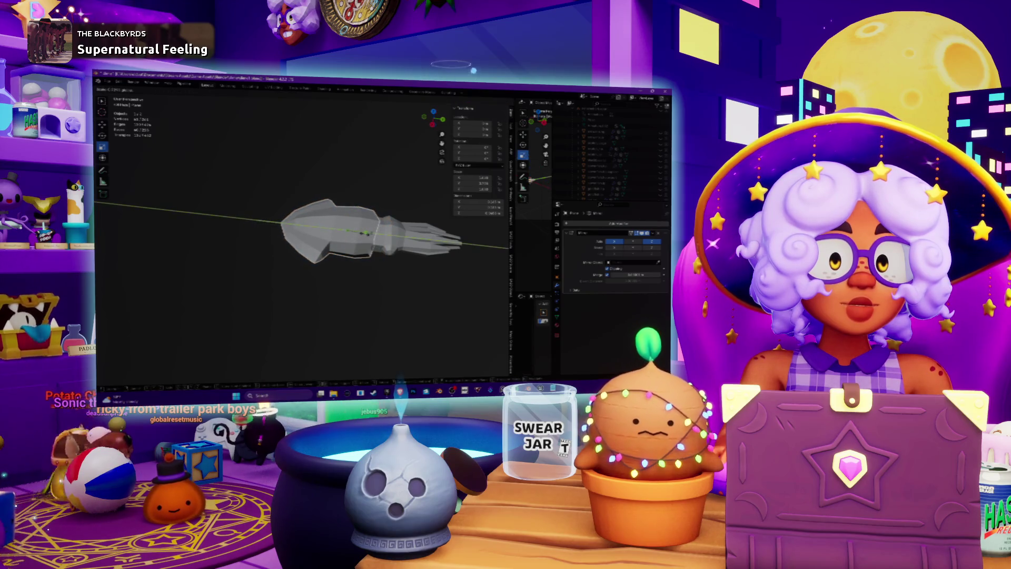
# Step: Rotate the squid from upright to horizontal and scale it thinner along the Y axis
pyautogui.press('Escape')
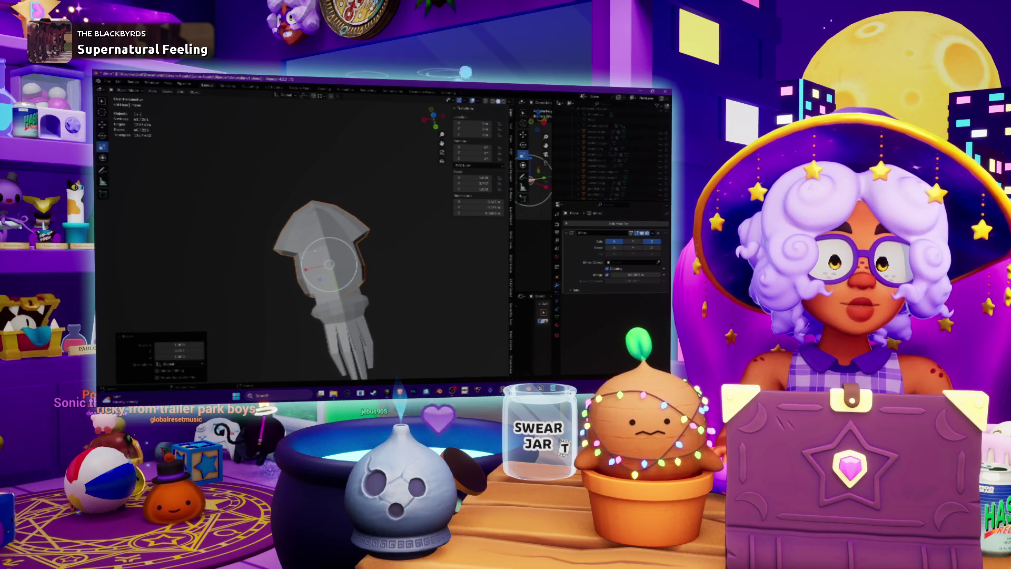
pyautogui.press('r')
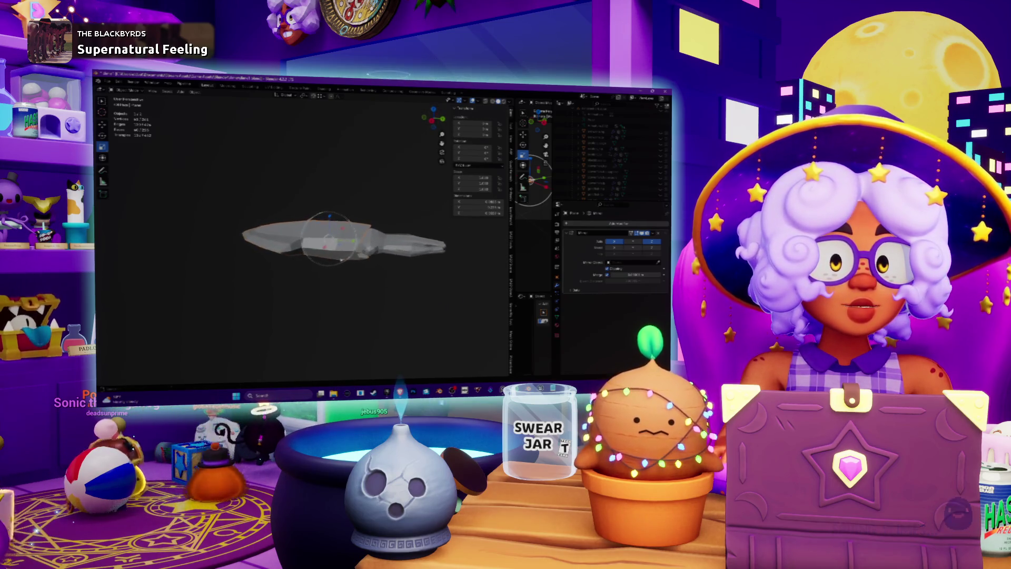
pyautogui.press('s')
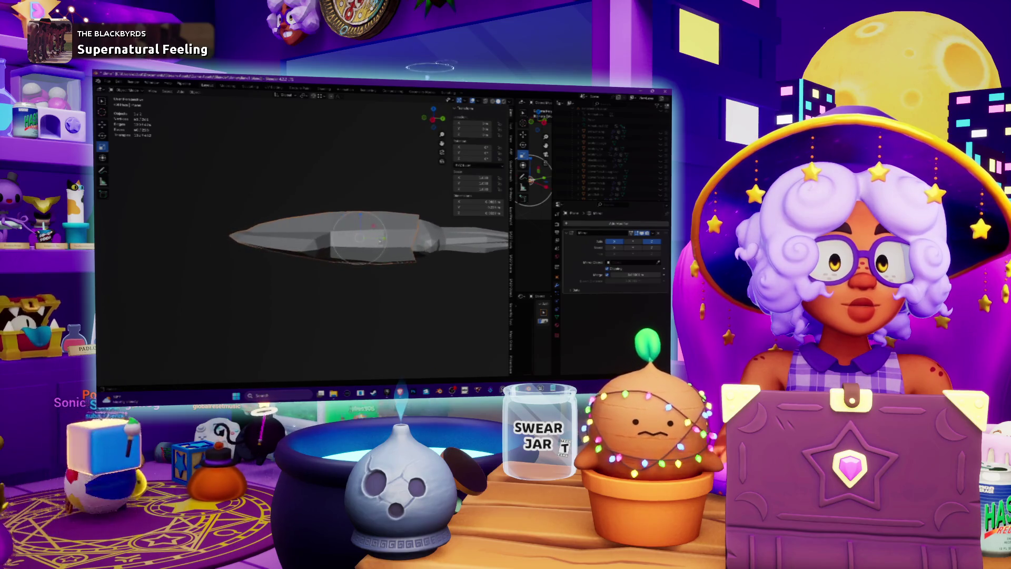
pyautogui.press('y')
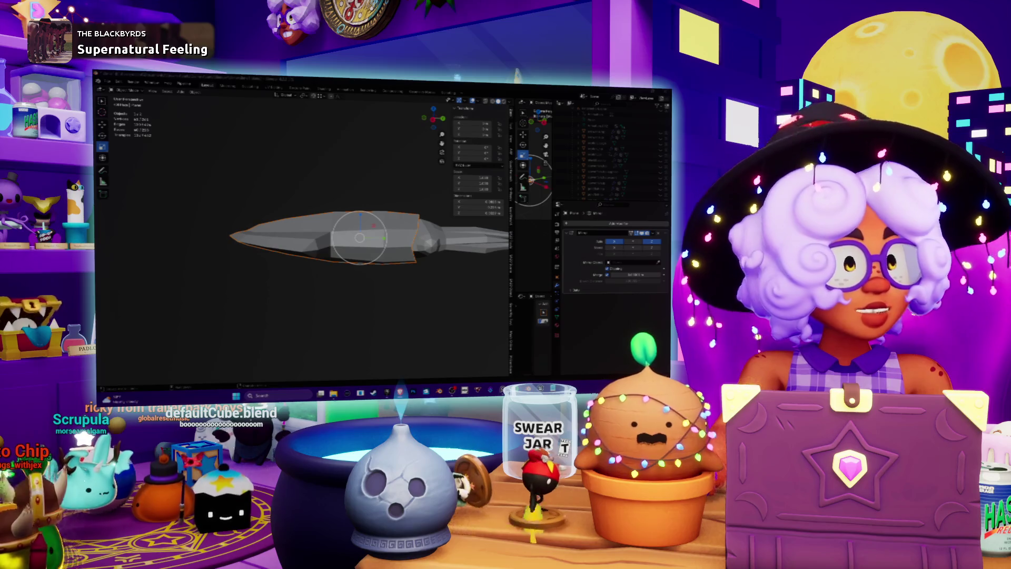
# Step: Switch to the browser's squid model page on The Models Resource and open a new tab
pyautogui.hotkey('alt', 'Tab')
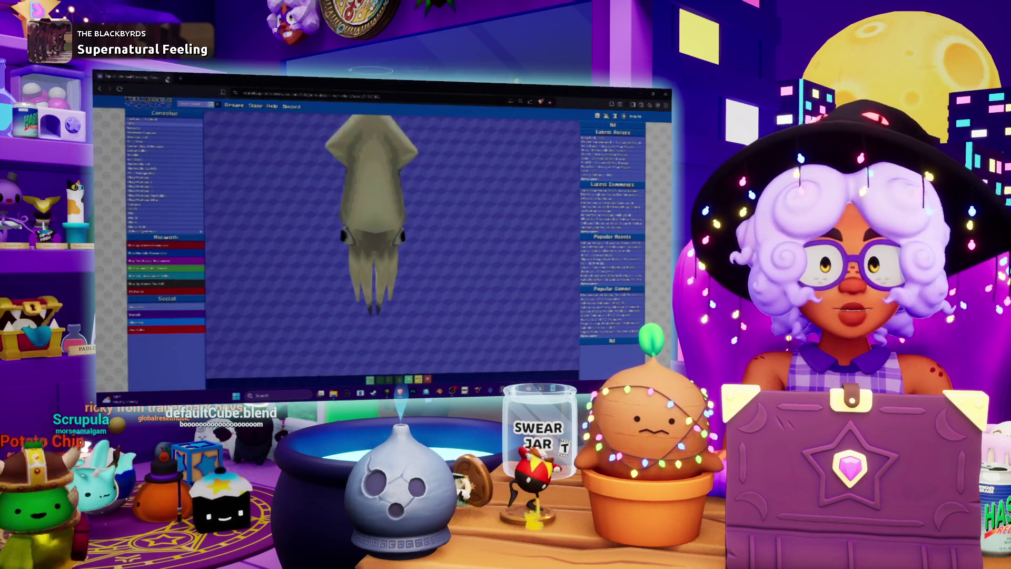
pyautogui.click(180, 79)
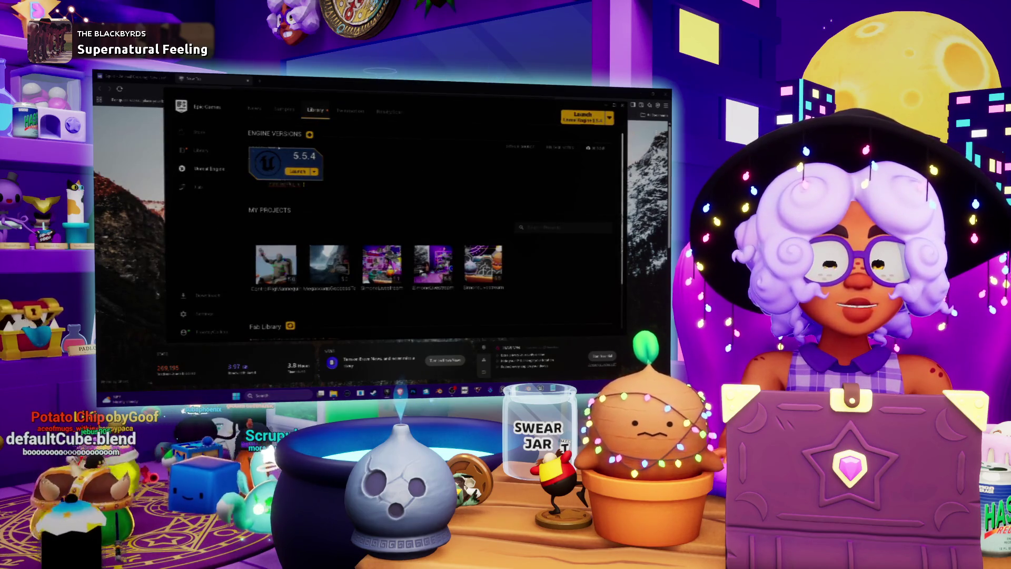
# Step: Open the Fab marketplace and search for 'http helper'
pyautogui.click(195, 188)
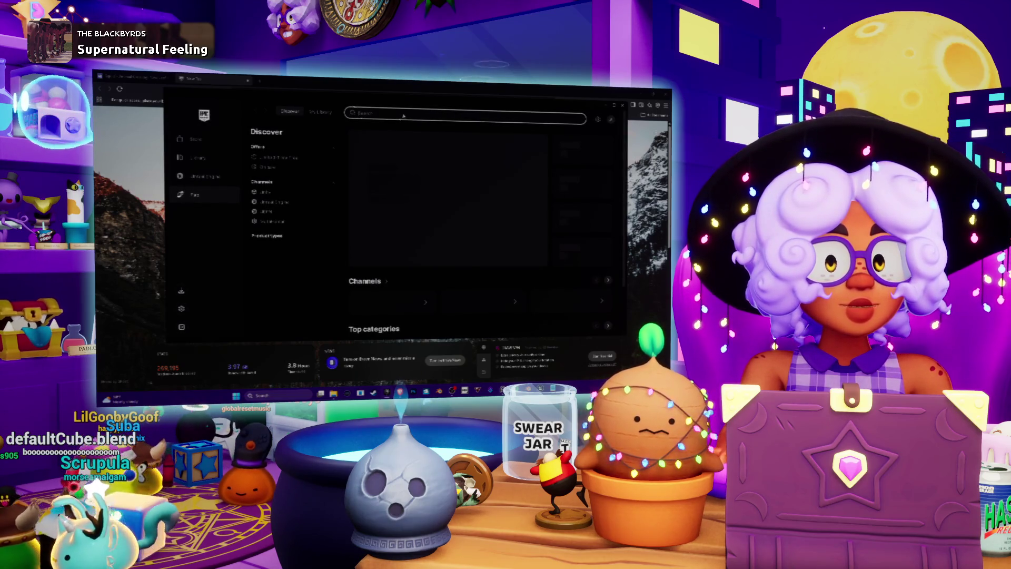
pyautogui.write('http helper')
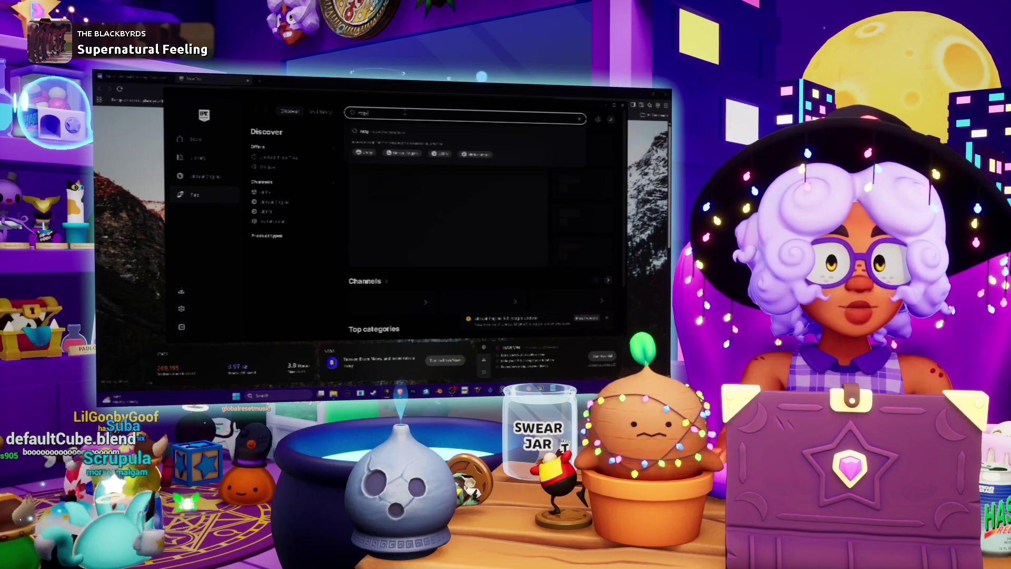
pyautogui.press('Return')
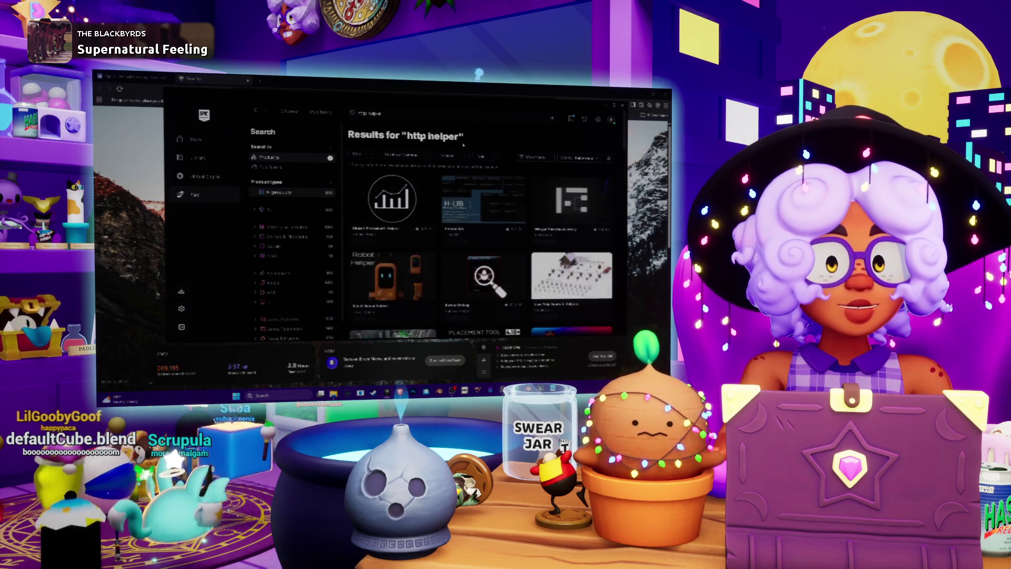
# Step: Scroll through the http helper plugin results, return to the top, and select the search text
pyautogui.scroll(-3, 546, 207)
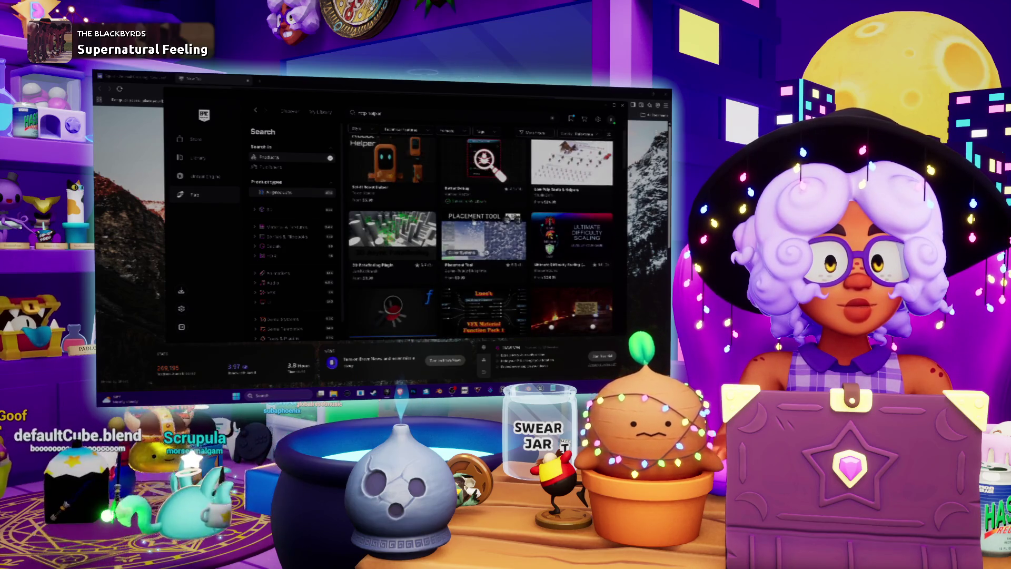
pyautogui.scroll(-3, 413, 219)
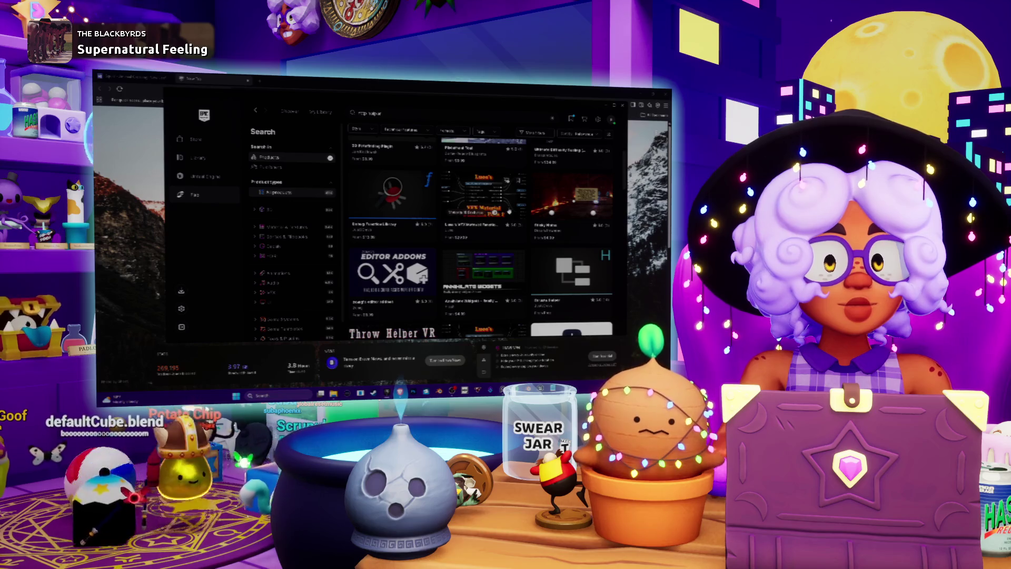
pyautogui.scroll(-3, 506, 212)
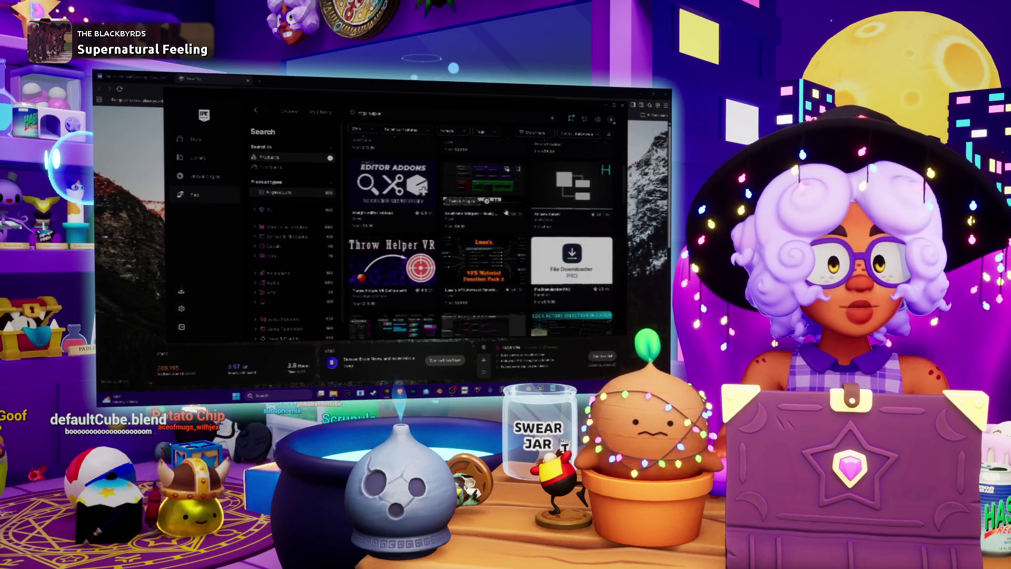
pyautogui.scroll(-3, 506, 212)
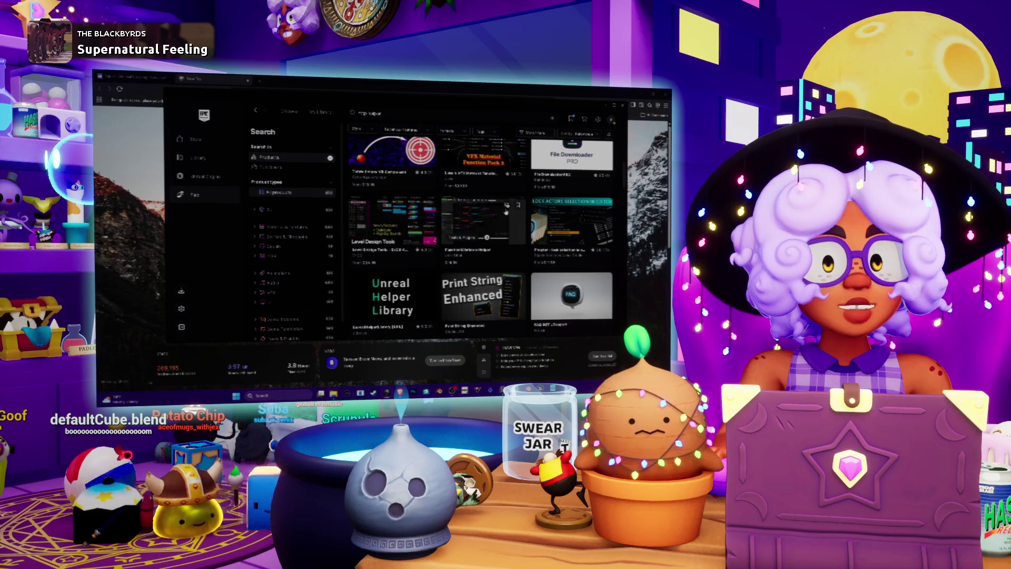
pyautogui.scroll(-3, 481, 281)
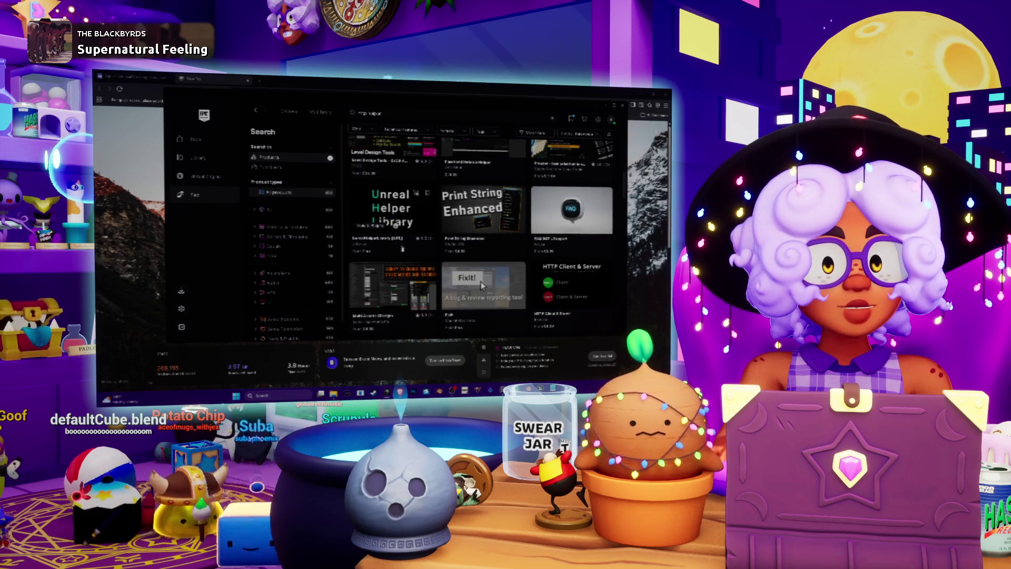
pyautogui.scroll(10, 482, 281)
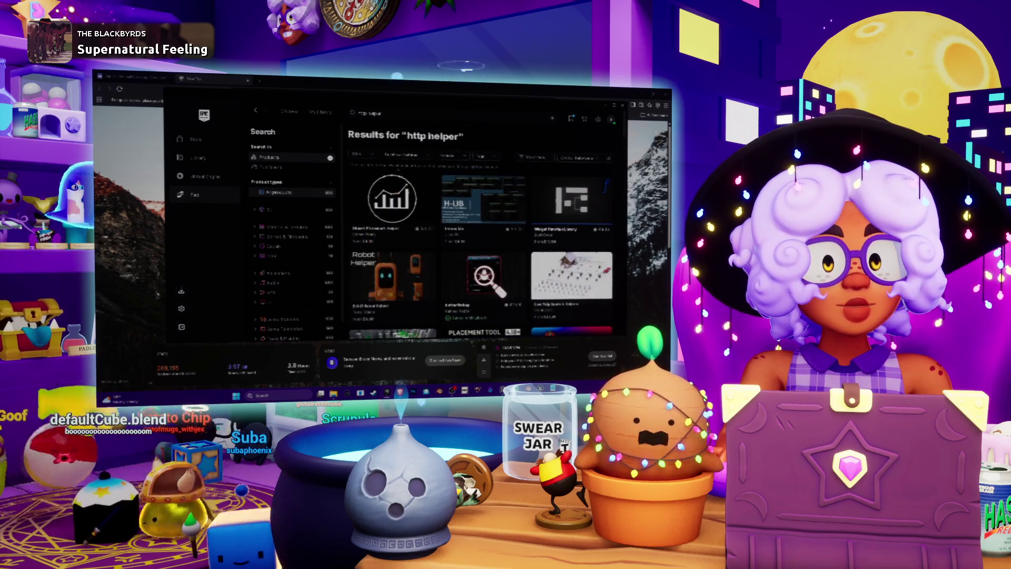
pyautogui.click(349, 113)
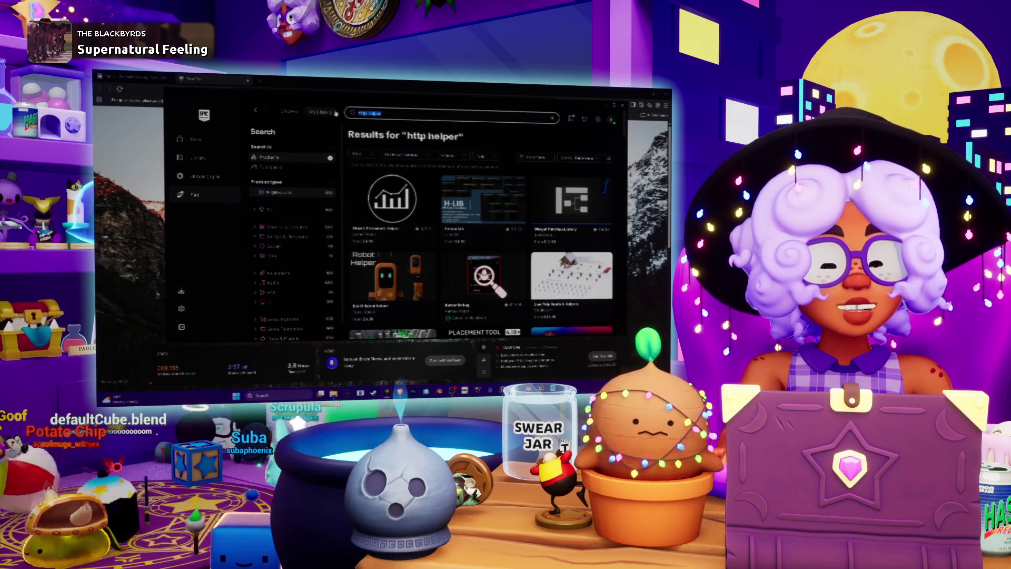
# Step: Search Fab for websocket plugins ('epicsockt'), open Blueprint WebSockets and enlarge its preview screenshot
pyautogui.write('epicsock')
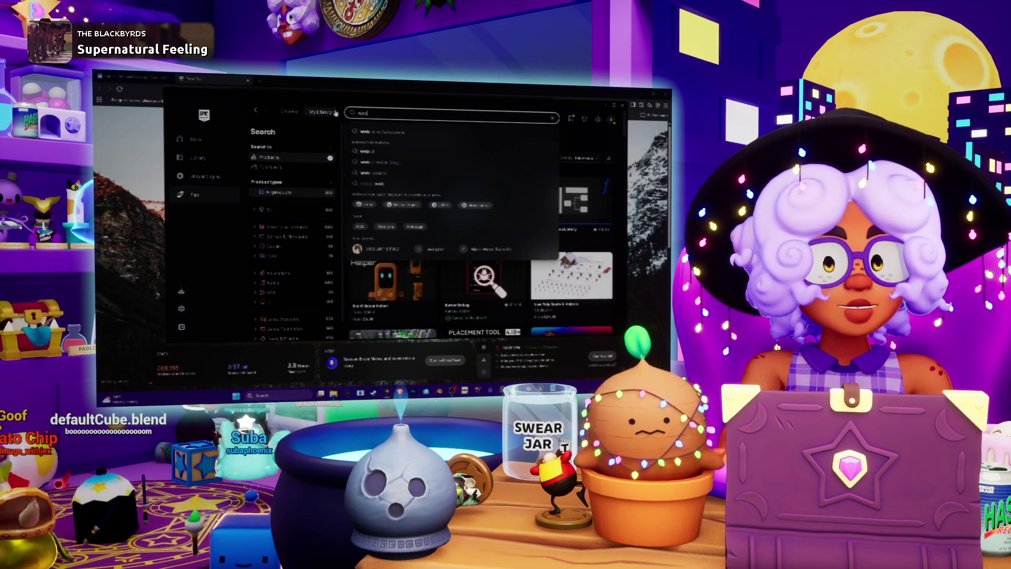
pyautogui.write('t')
pyautogui.press('Return')
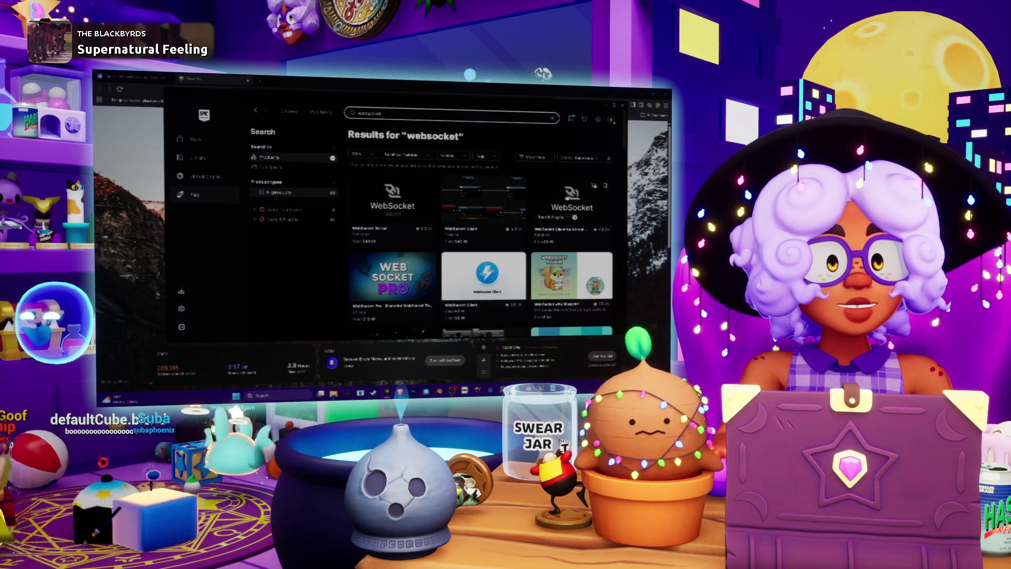
pyautogui.scroll(-1, 527, 207)
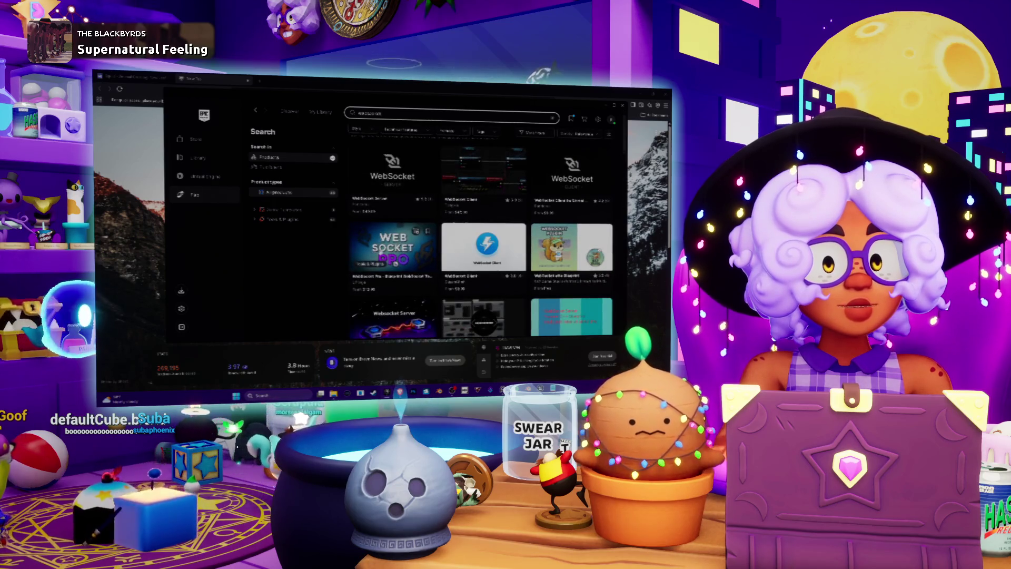
pyautogui.scroll(-2, 475, 230)
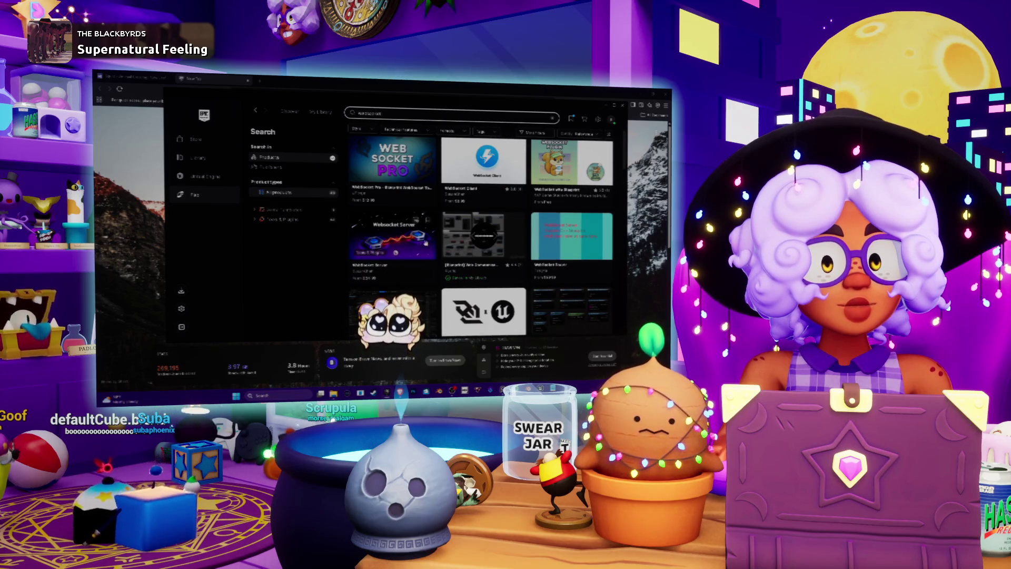
pyautogui.scroll(-2, 465, 237)
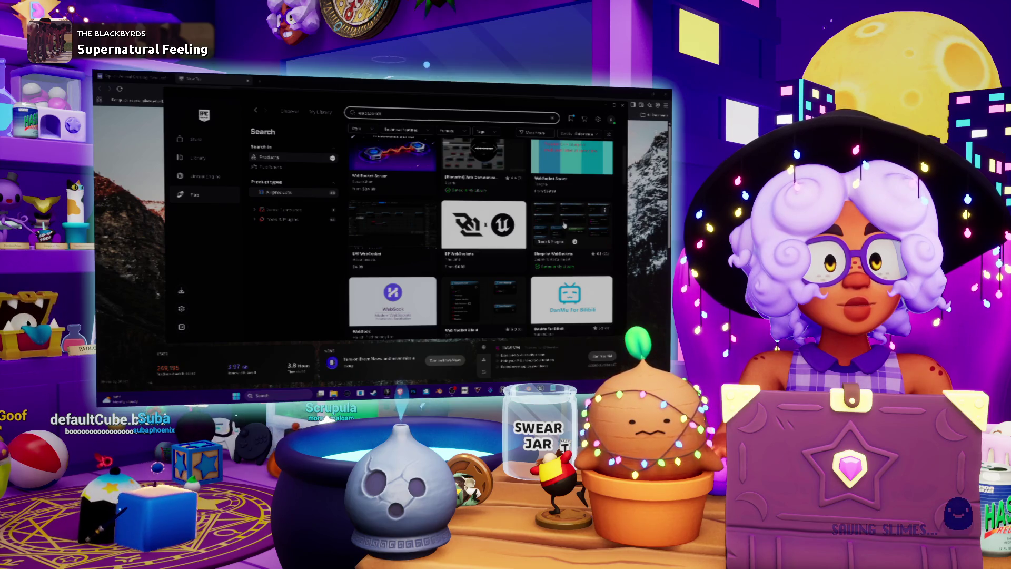
pyautogui.click(564, 225)
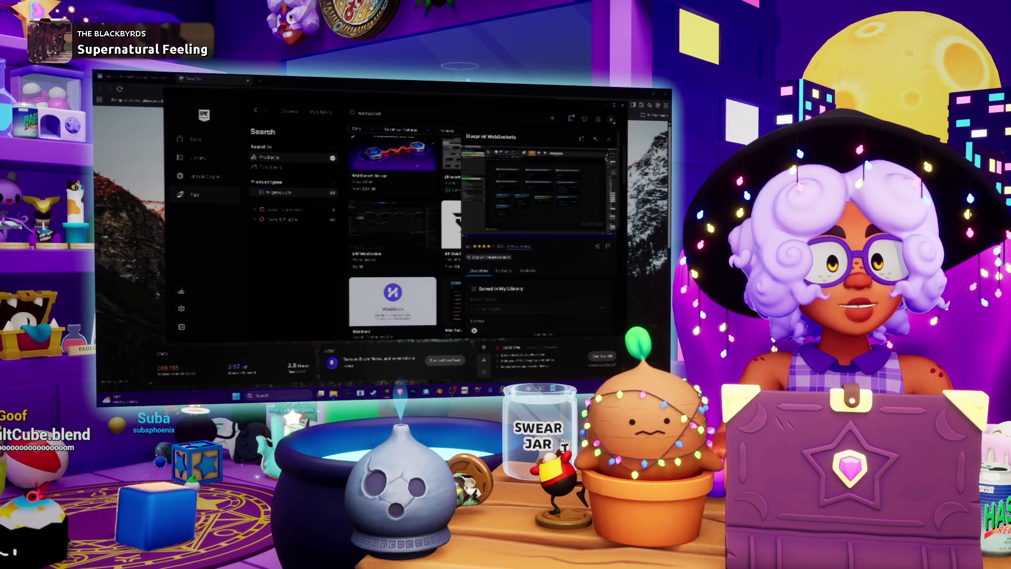
pyautogui.click(612, 156)
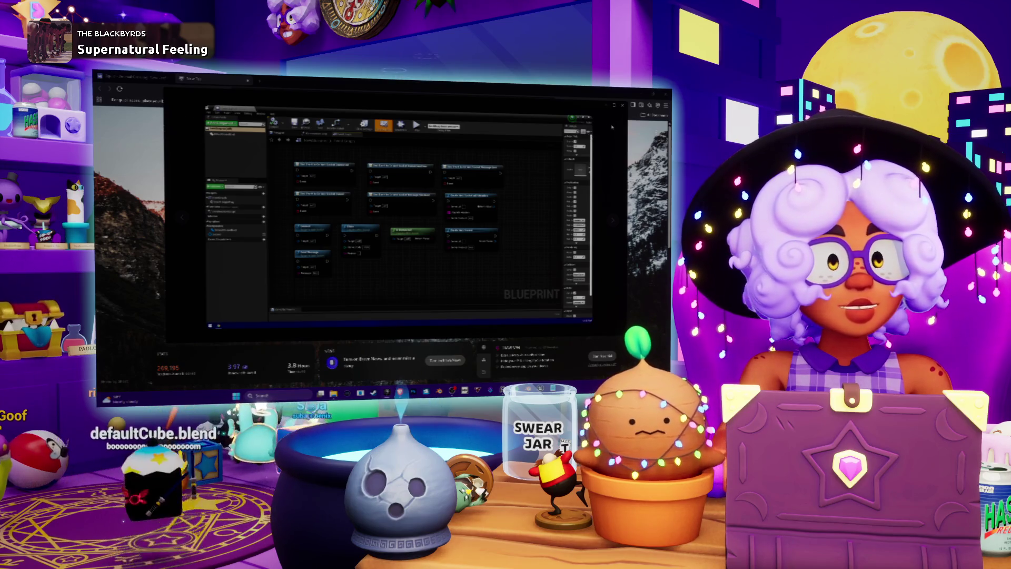
# Step: Reopen Blueprint WebSockets, copy its direct share link, then close the share dialog and details
pyautogui.click(303, 339)
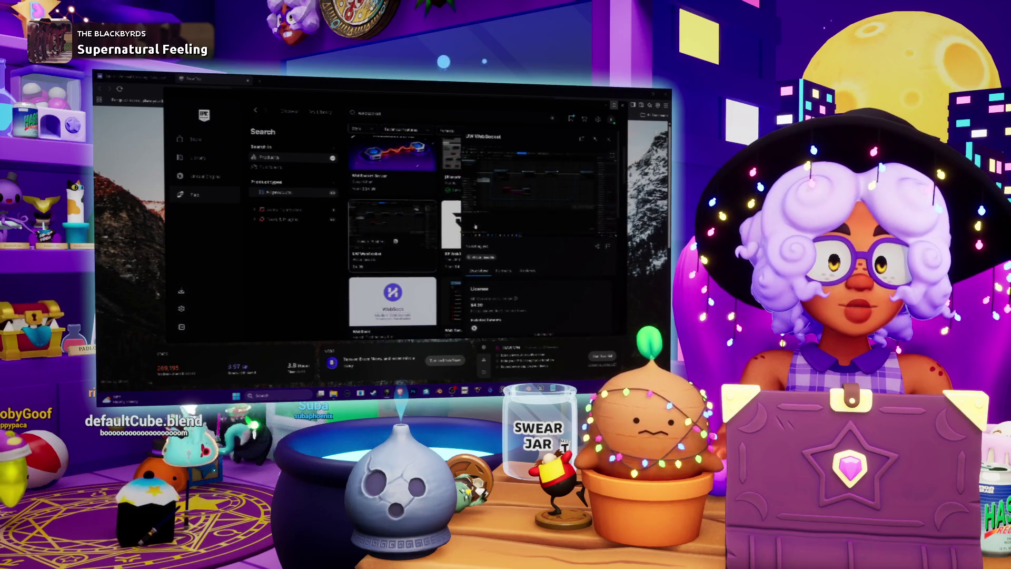
pyautogui.click(608, 139)
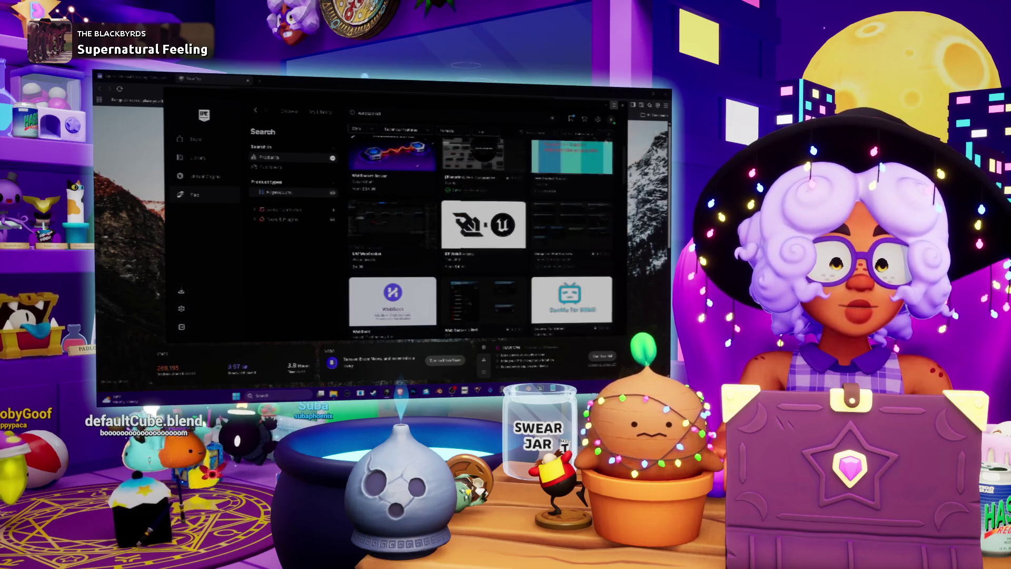
pyautogui.click(573, 217)
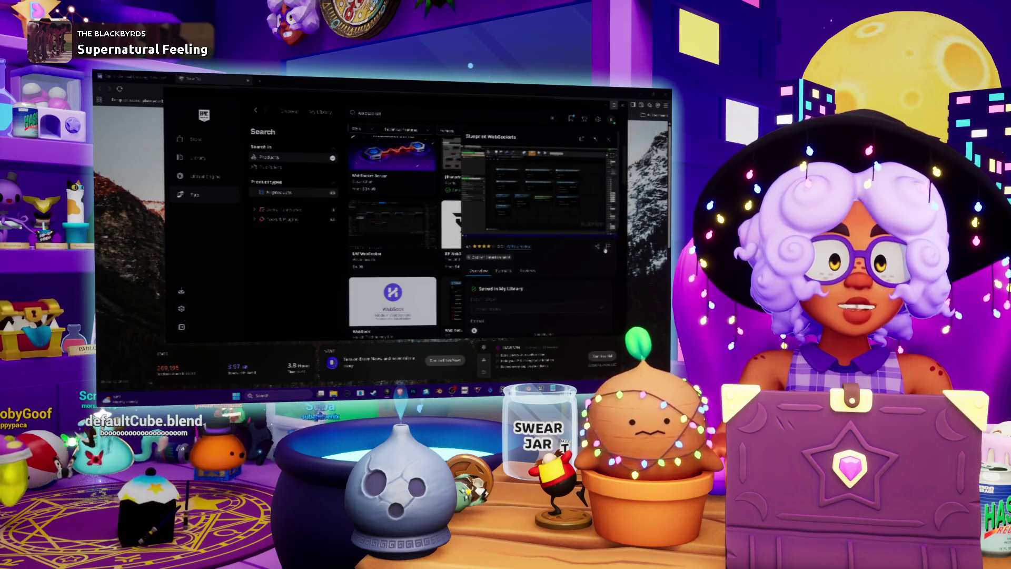
pyautogui.click(597, 246)
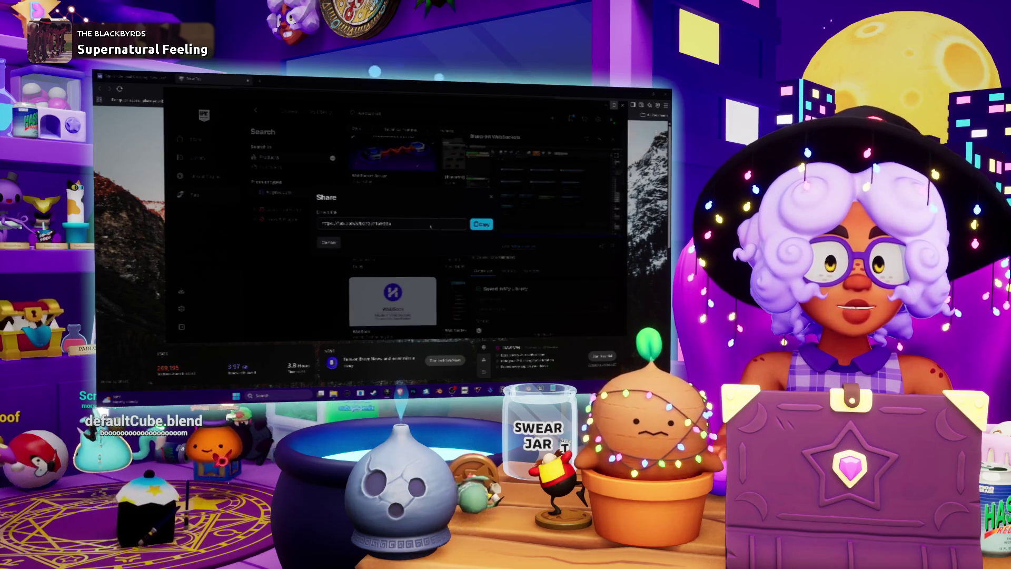
pyautogui.click(480, 224)
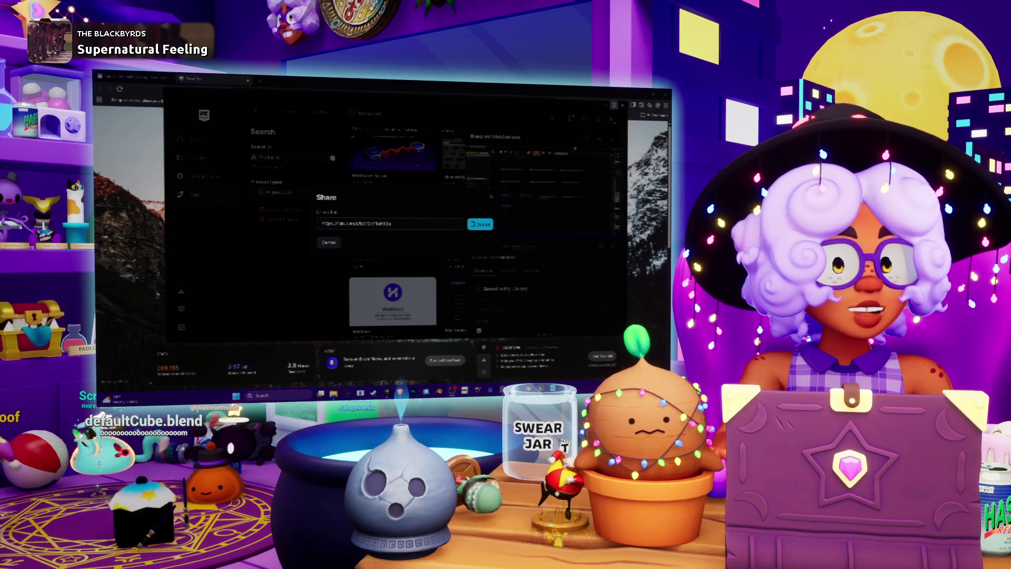
pyautogui.click(575, 148)
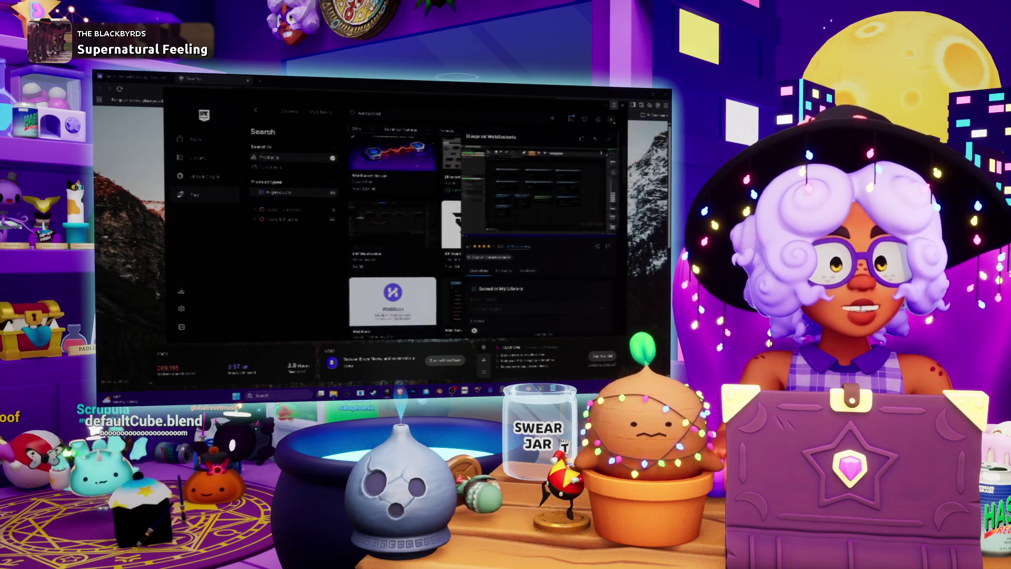
pyautogui.click(609, 139)
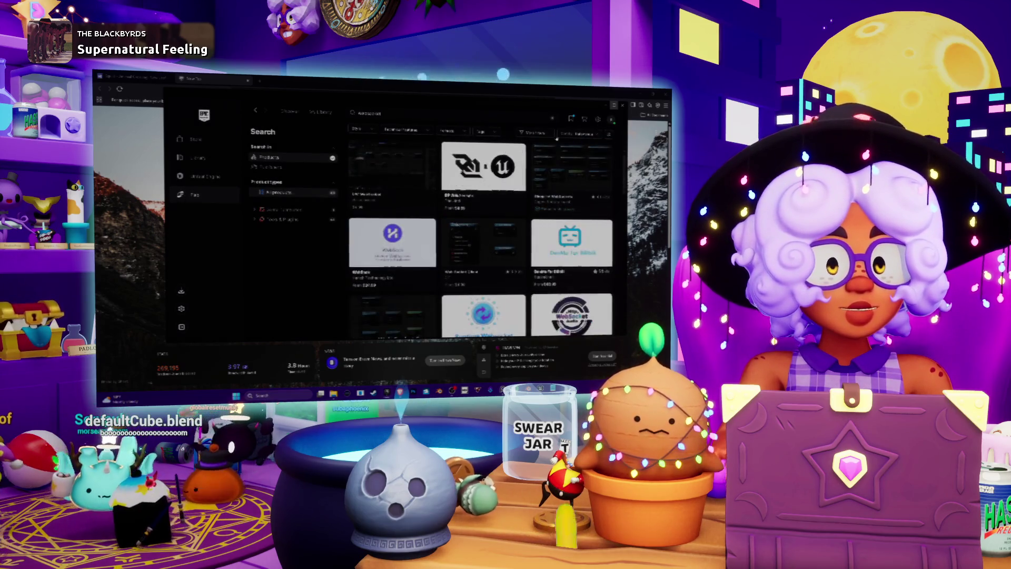
# Step: Browse the remaining search results and close the Epic Games Launcher window
pyautogui.scroll(-3, 433, 198)
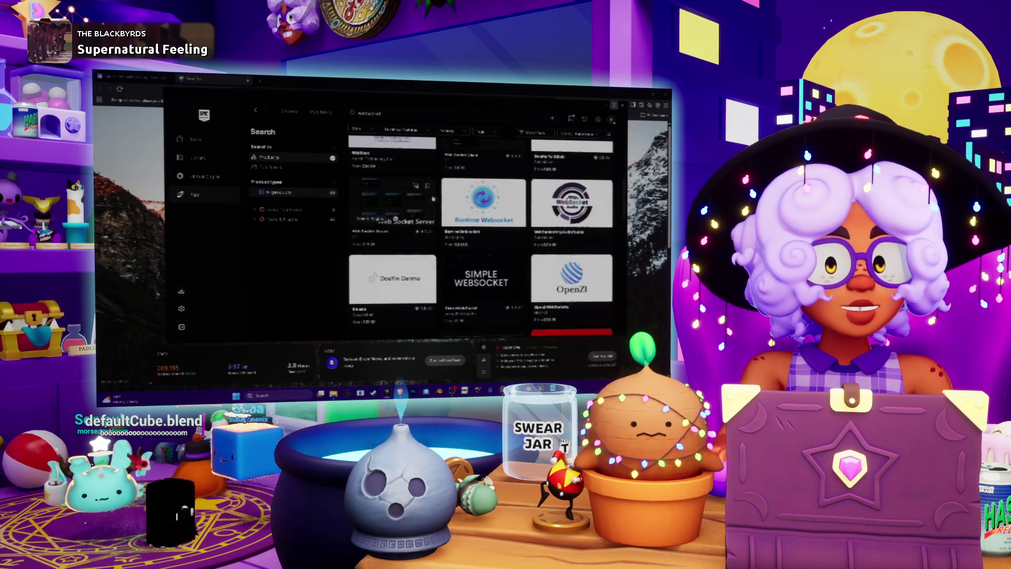
pyautogui.moveTo(490, 203)
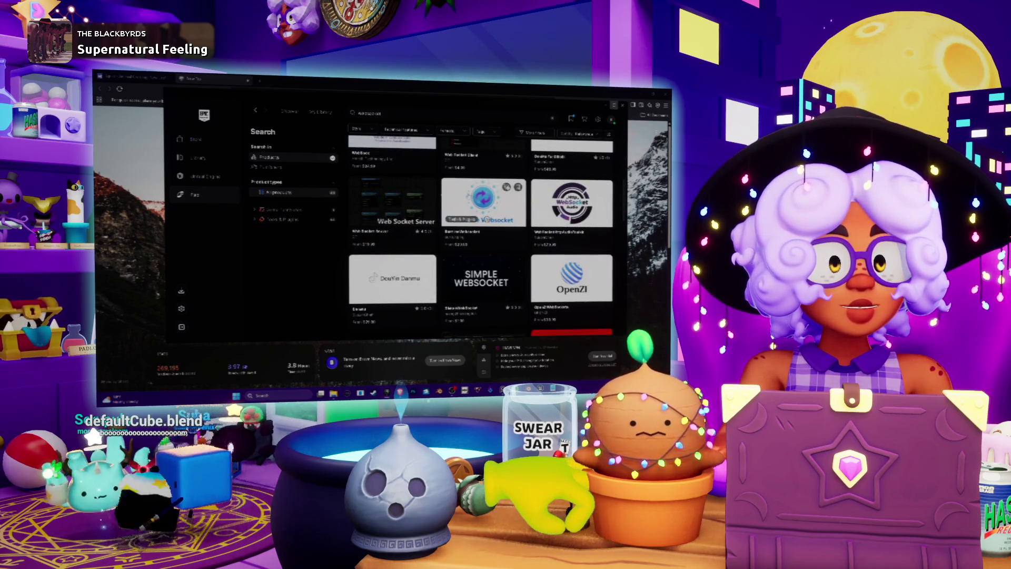
pyautogui.scroll(3, 562, 185)
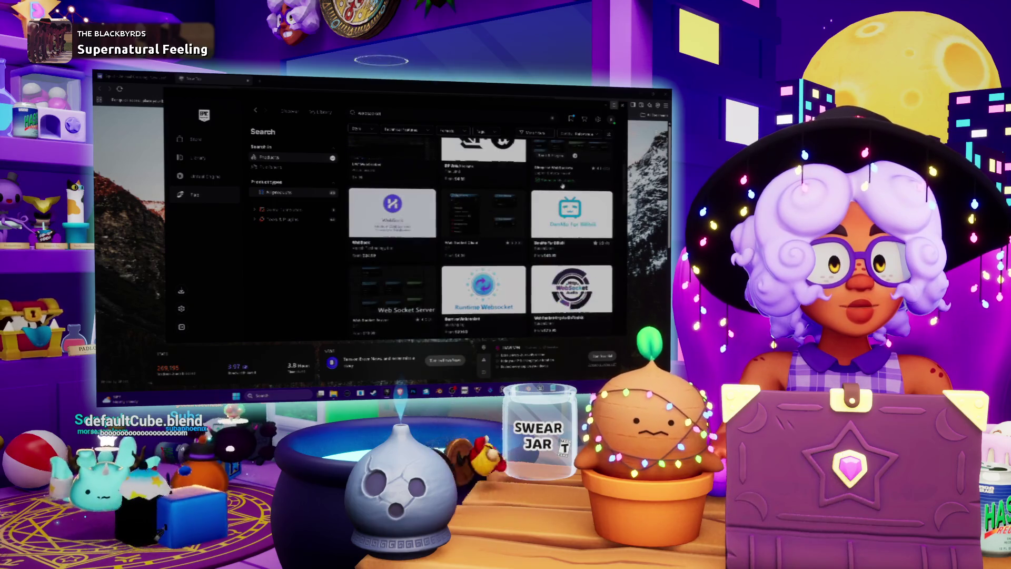
pyautogui.scroll(-3, 563, 186)
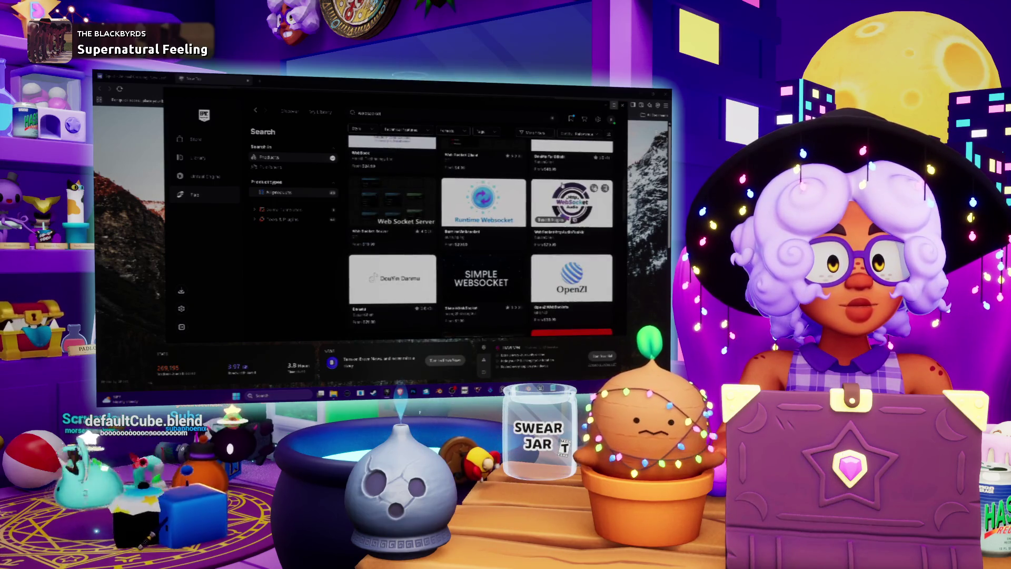
pyautogui.click(623, 104)
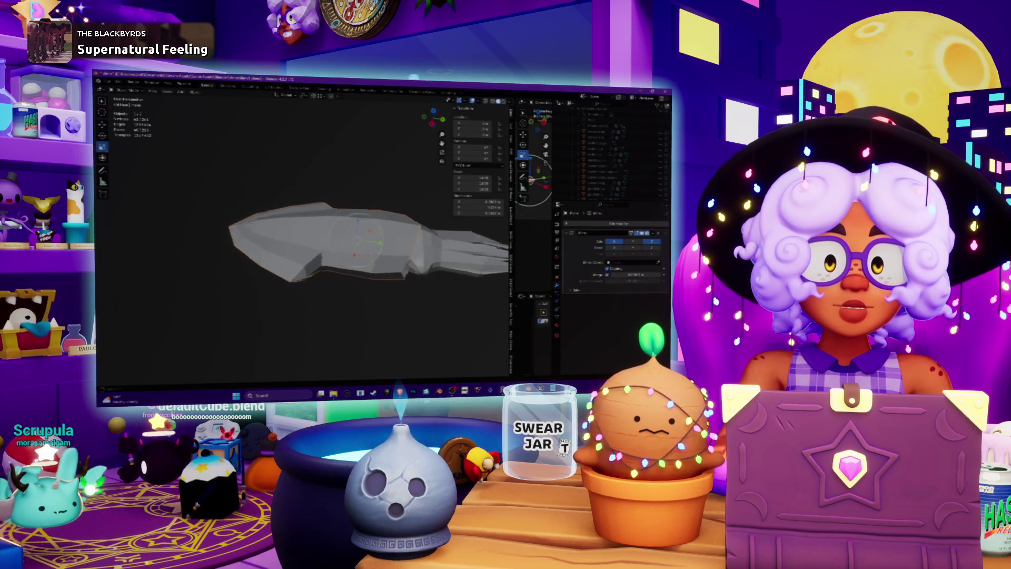
# Step: In Edit Mode, move the selected squid vertices along the Y axis
pyautogui.press('Tab')
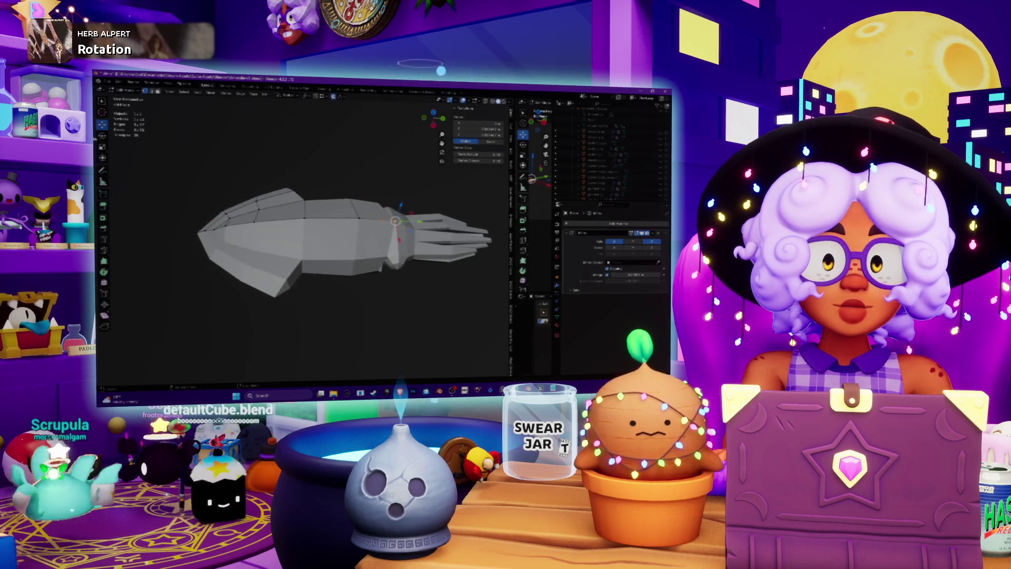
pyautogui.press('g')
pyautogui.press('y')
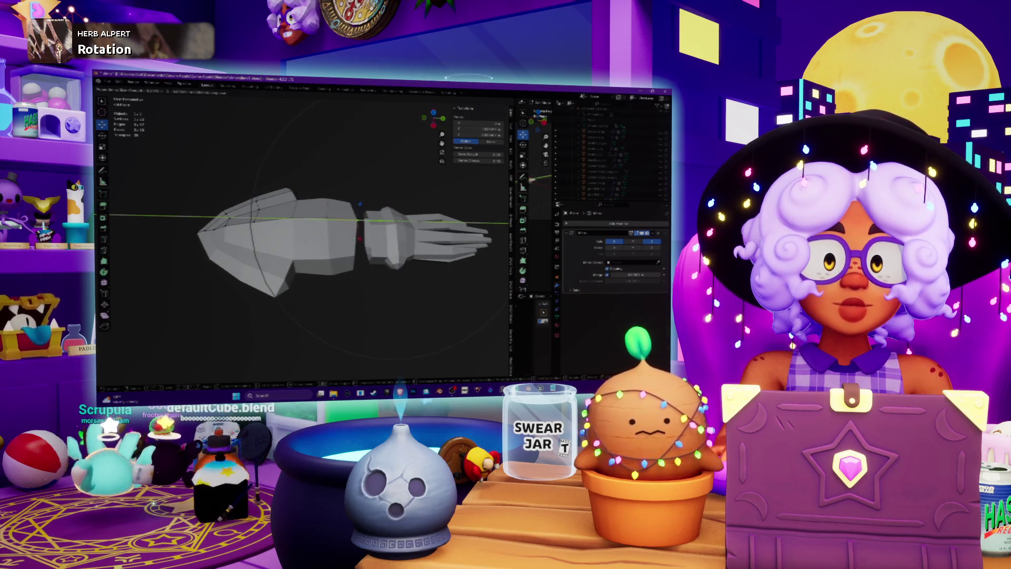
pyautogui.press('Return')
pyautogui.moveTo(363, 237)
pyautogui.mouseDown(button='middle')
pyautogui.moveTo(371, 277)
pyautogui.moveTo(390, 252)
pyautogui.moveTo(368, 242)
pyautogui.mouseUp(button='middle')
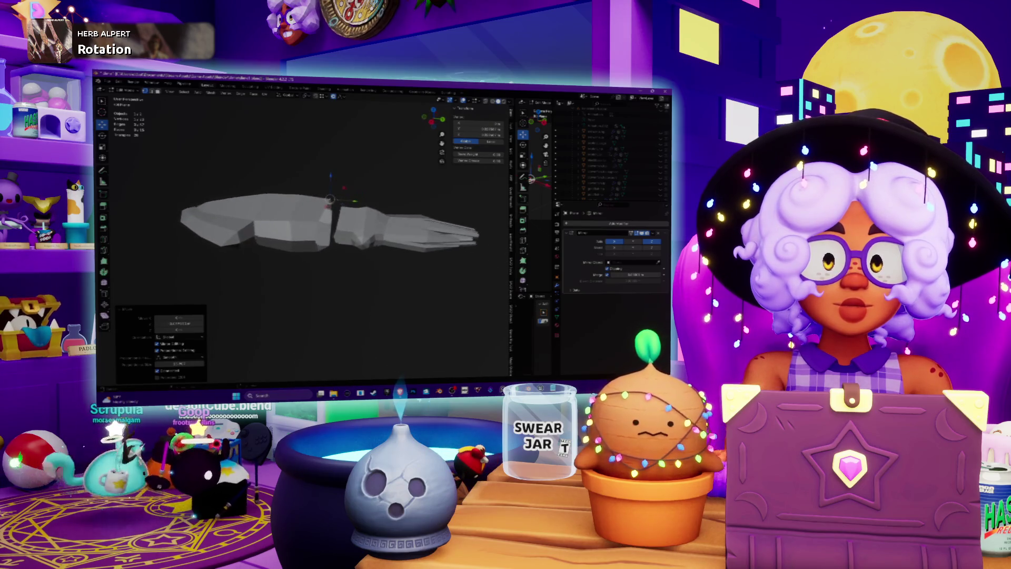
# Step: Switch to Object Mode and back to Edit Mode, then select the tentacle joint vertices
pyautogui.click(124, 91)
pyautogui.click(126, 97)
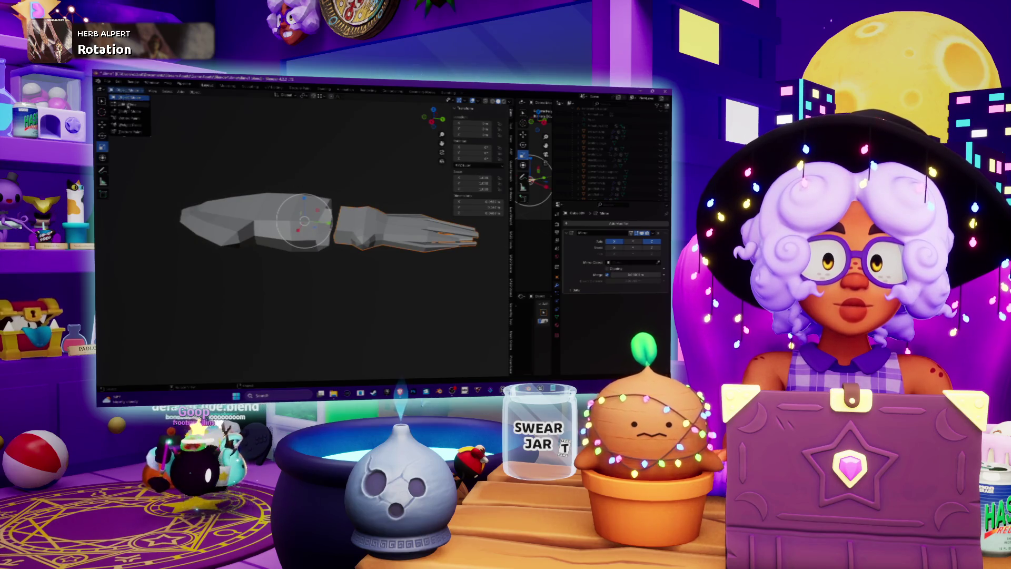
pyautogui.click(128, 104)
pyautogui.click(337, 211)
# Step: Rotate the tentacle vertices about the Y axis and orbit to check their angle
pyautogui.press('r')
pyautogui.press('y')
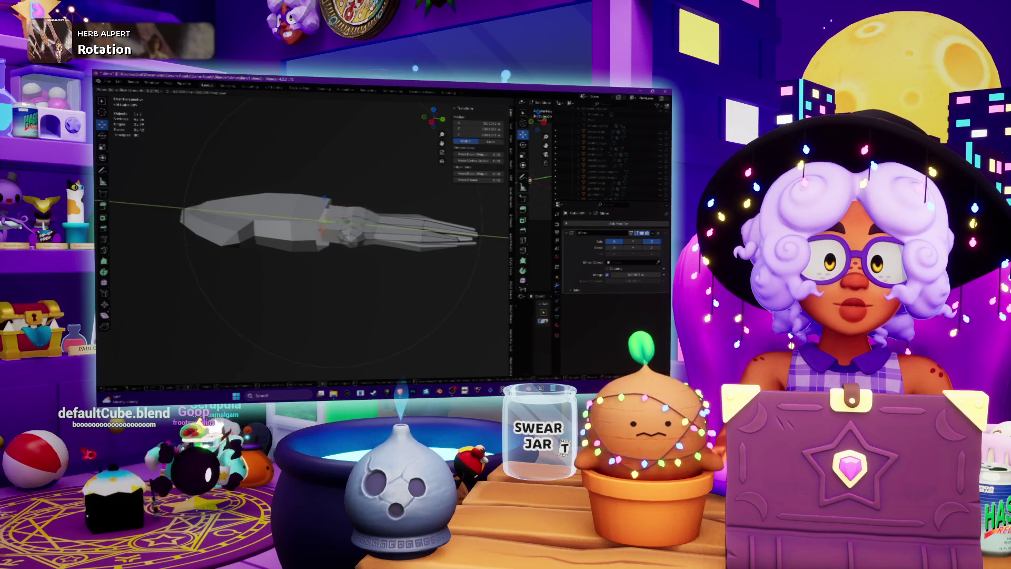
pyautogui.press('Return')
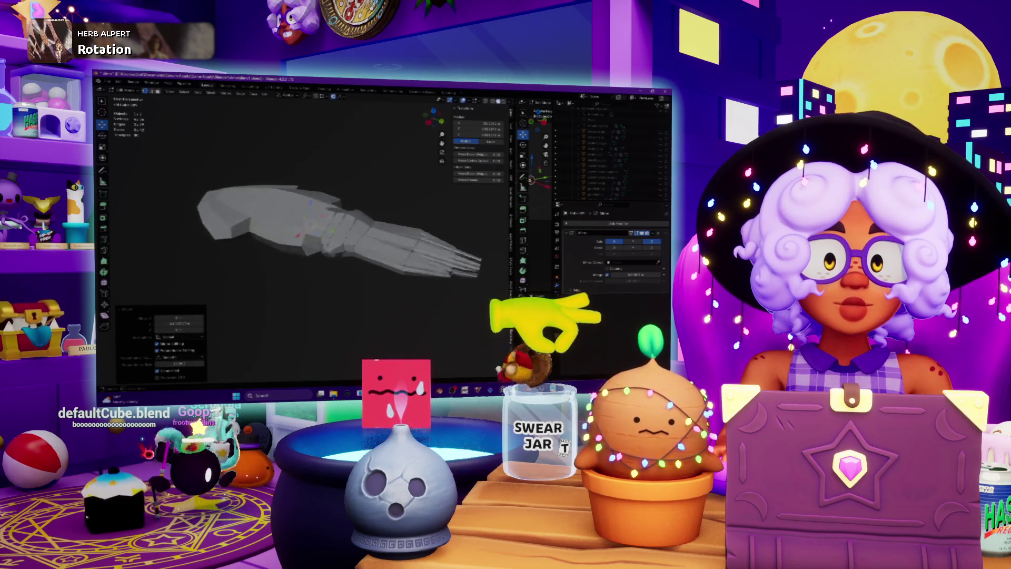
pyautogui.moveTo(326, 221)
pyautogui.mouseDown(button='middle')
pyautogui.moveTo(316, 237)
pyautogui.moveTo(329, 215)
pyautogui.mouseUp(button='middle')
pyautogui.scroll(5, 311, 227)
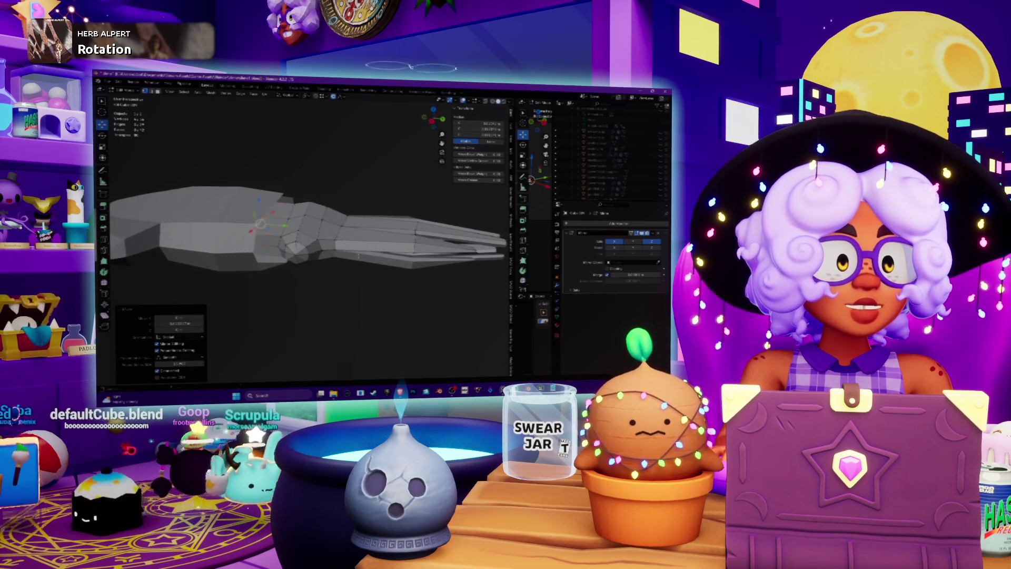
pyautogui.moveTo(316, 232)
pyautogui.mouseDown(button='middle')
pyautogui.moveTo(300, 211)
pyautogui.moveTo(326, 195)
pyautogui.moveTo(295, 226)
pyautogui.moveTo(295, 200)
pyautogui.moveTo(327, 218)
pyautogui.mouseUp(button='middle')
pyautogui.moveTo(363, 259)
pyautogui.mouseDown(button='middle')
pyautogui.moveTo(374, 232)
pyautogui.moveTo(419, 209)
pyautogui.mouseUp(button='middle')
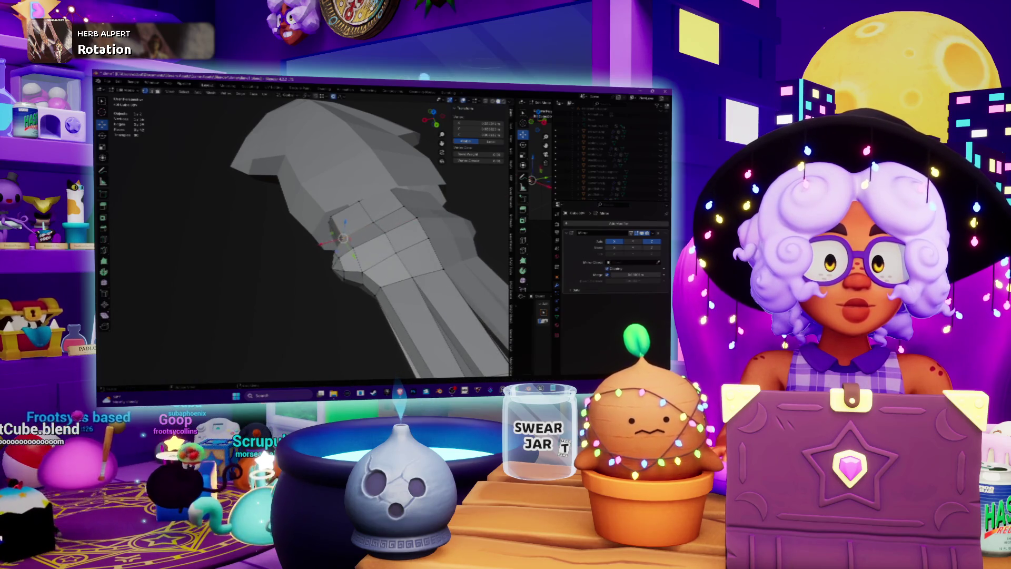
pyautogui.moveTo(368, 237)
pyautogui.mouseDown(button='middle')
pyautogui.moveTo(374, 218)
pyautogui.moveTo(347, 218)
pyautogui.moveTo(364, 263)
pyautogui.moveTo(358, 222)
pyautogui.mouseUp(button='middle')
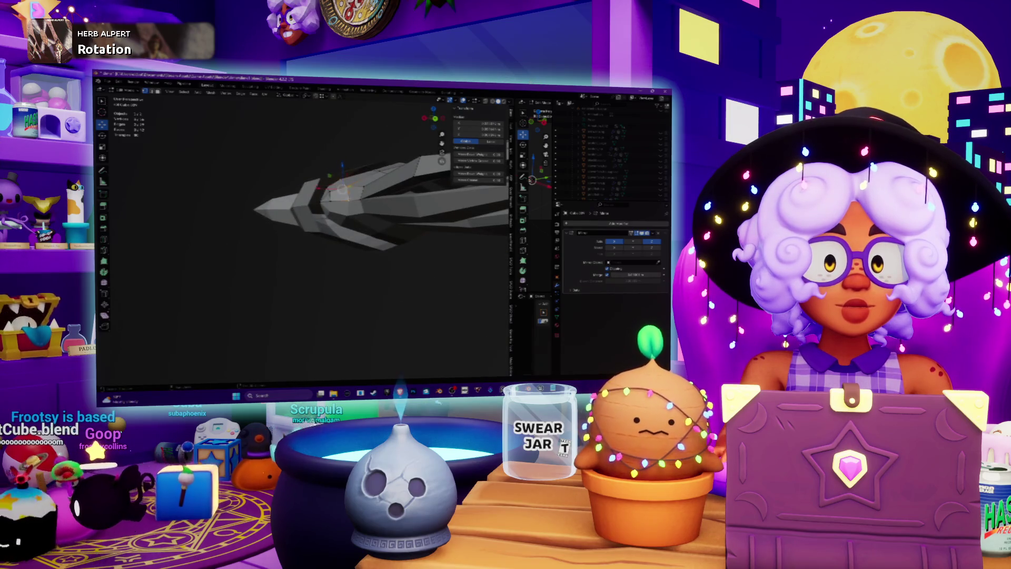
# Step: Move the selected part of the mesh along one axis and confirm it
pyautogui.press('KP_Decimal')
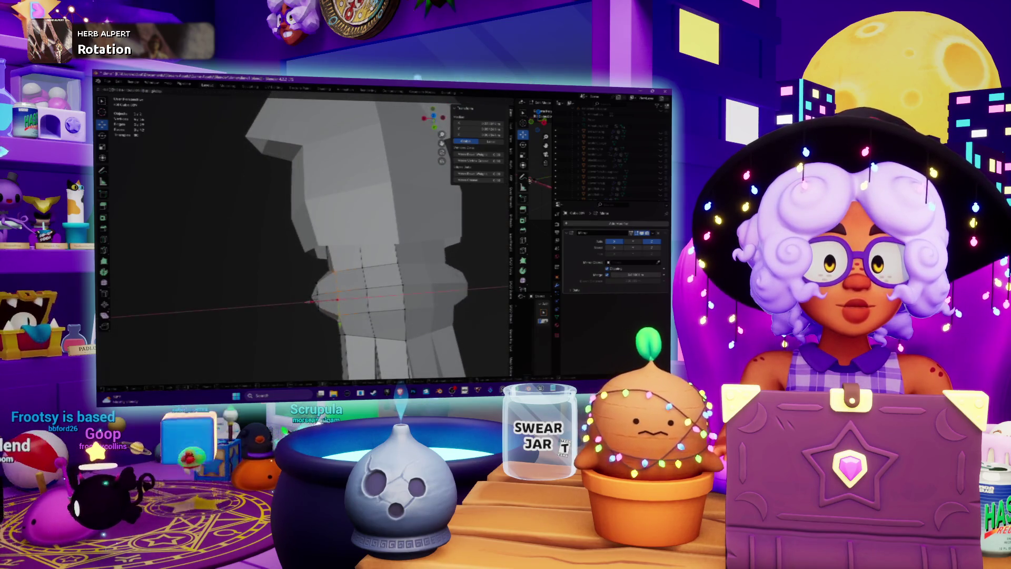
pyautogui.press('Return')
pyautogui.moveTo(337, 237)
pyautogui.mouseDown(button='middle')
pyautogui.moveTo(294, 211)
pyautogui.moveTo(337, 226)
pyautogui.moveTo(326, 211)
pyautogui.moveTo(342, 200)
pyautogui.moveTo(308, 260)
pyautogui.moveTo(331, 218)
pyautogui.moveTo(360, 255)
pyautogui.moveTo(315, 284)
pyautogui.moveTo(385, 279)
pyautogui.moveTo(352, 311)
pyautogui.moveTo(335, 298)
pyautogui.moveTo(377, 219)
pyautogui.mouseUp(button='middle')
pyautogui.press('Return')
# Step: Finish moving the selected geometry into line and review the squid from the side
pyautogui.moveTo(357, 271)
pyautogui.mouseDown(button='middle')
pyautogui.moveTo(337, 259)
pyautogui.moveTo(371, 245)
pyautogui.moveTo(366, 259)
pyautogui.mouseUp(button='middle')
pyautogui.click(370, 245)
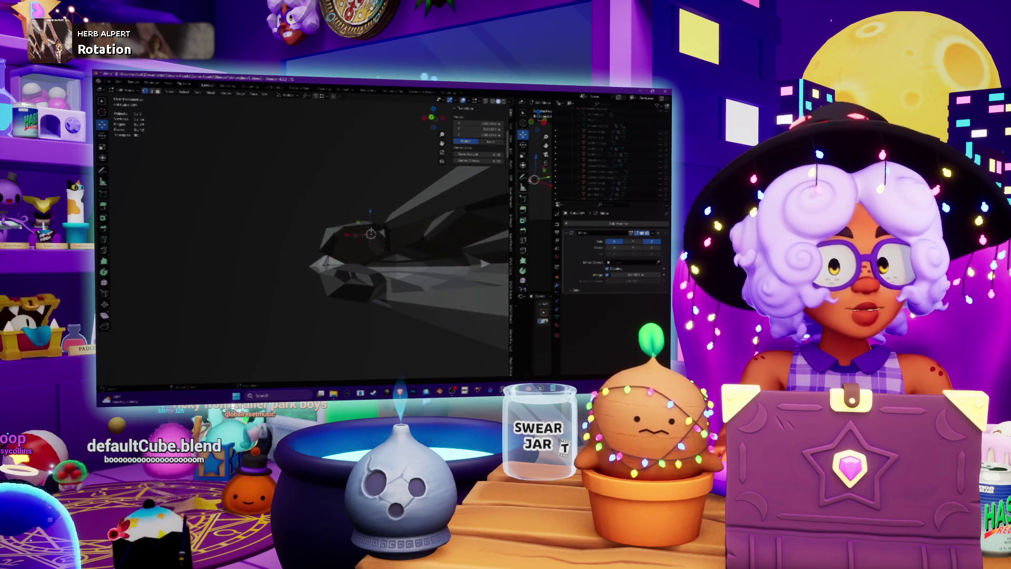
pyautogui.scroll(3, 371, 231)
pyautogui.moveTo(437, 232); pyautogui.dragTo(410, 237, button='middle')
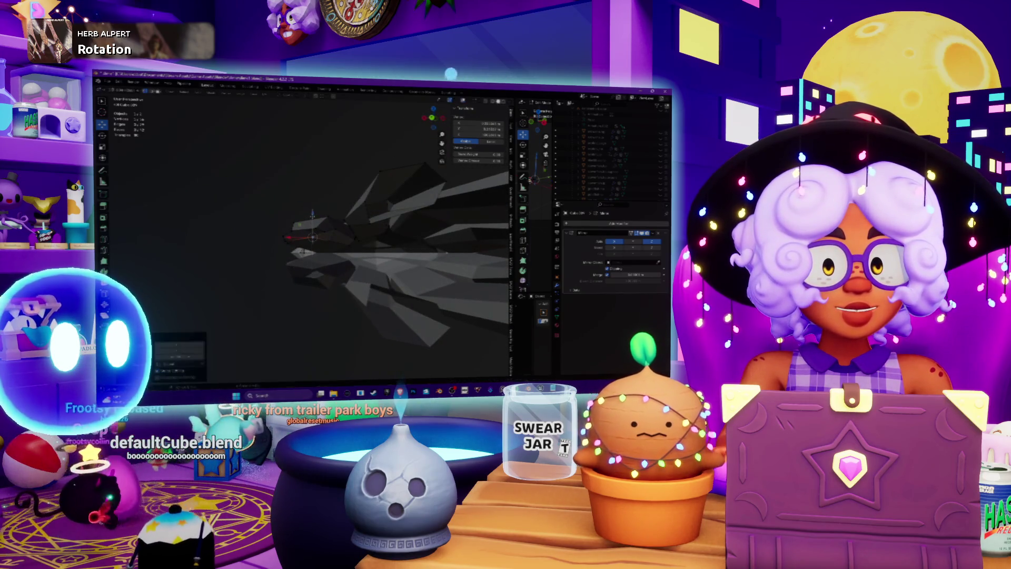
pyautogui.moveTo(410, 238)
pyautogui.mouseDown(button='middle')
pyautogui.moveTo(326, 254)
pyautogui.moveTo(353, 256)
pyautogui.moveTo(337, 260)
pyautogui.mouseUp(button='middle')
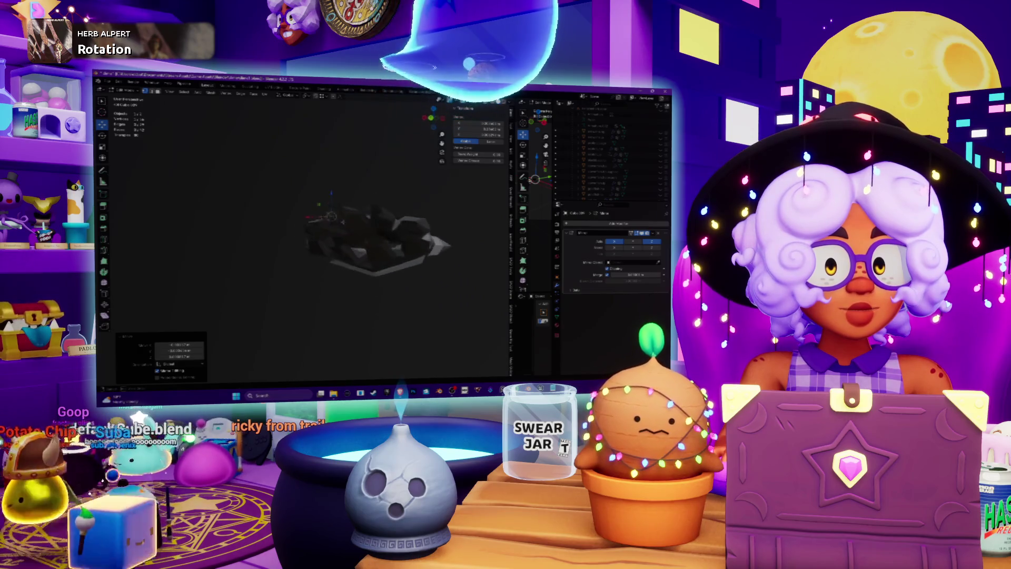
pyautogui.moveTo(337, 260); pyautogui.dragTo(311, 267, button='middle')
# Step: Re-enter Edit Mode on the squid mesh and select another part of the tentacles
pyautogui.press('Tab')
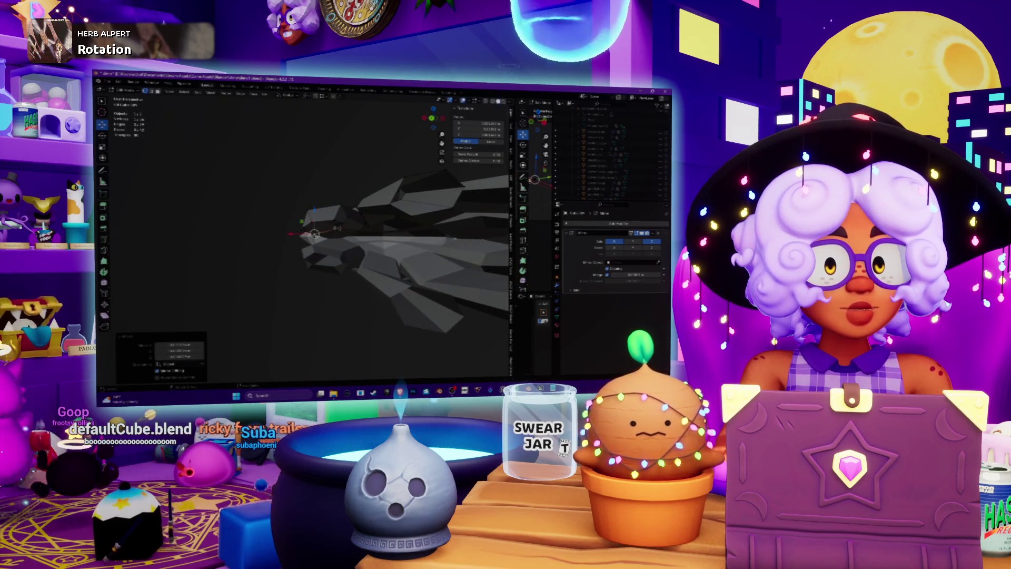
pyautogui.click(331, 231)
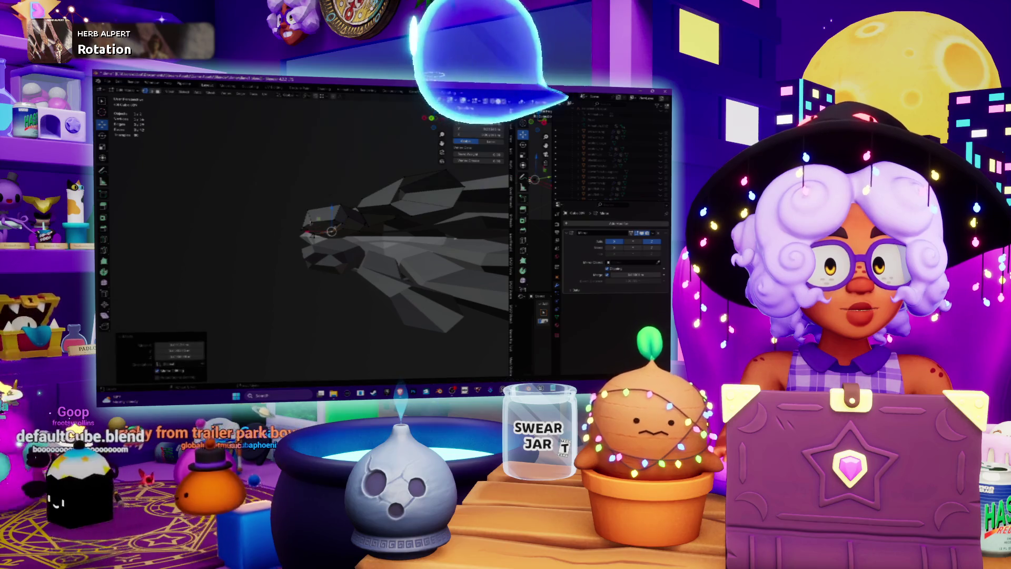
pyautogui.moveTo(369, 253); pyautogui.dragTo(352, 257, button='middle')
pyautogui.press('Tab')
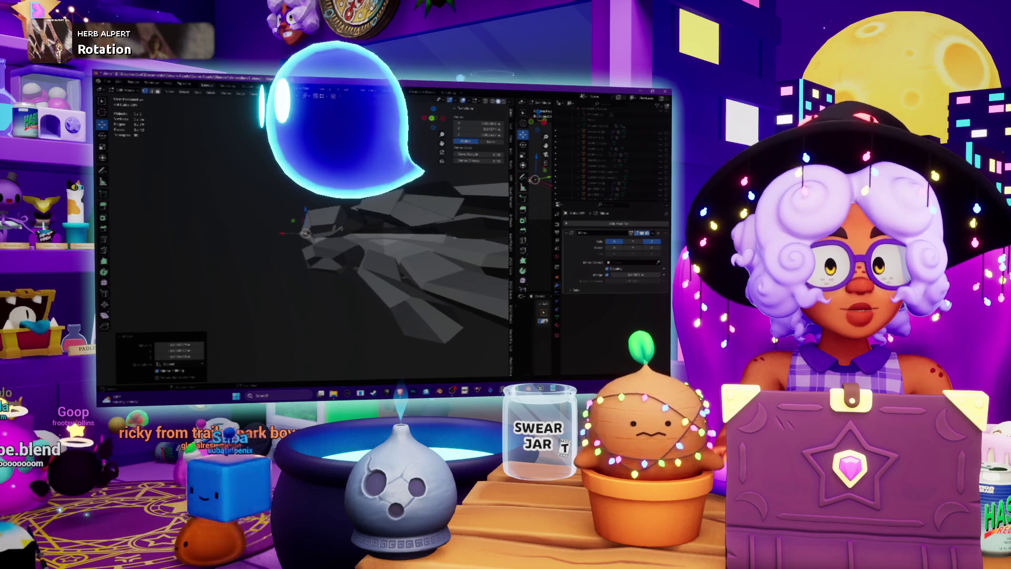
pyautogui.press('Tab')
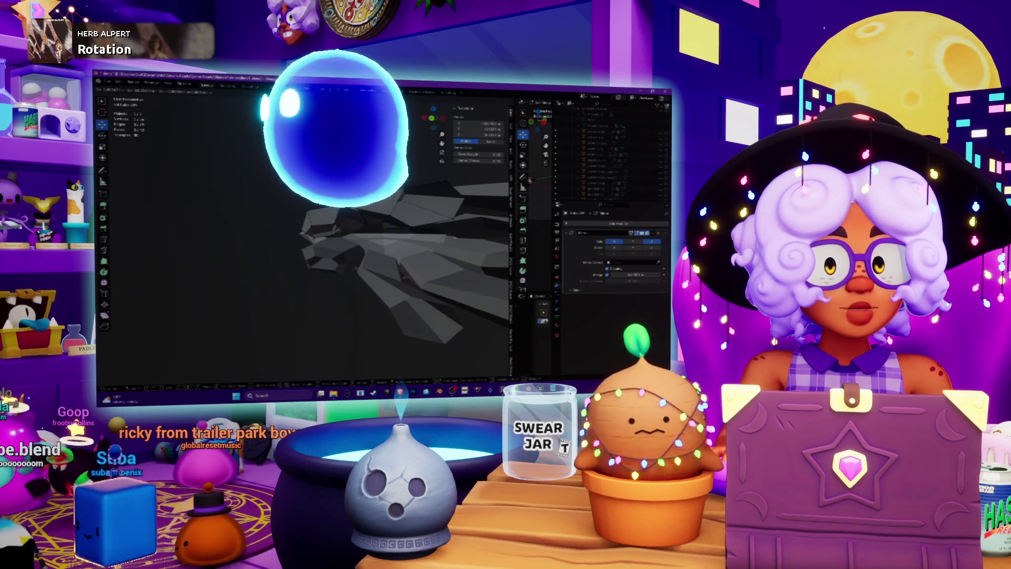
pyautogui.press('Tab')
pyautogui.moveTo(352, 257)
pyautogui.mouseDown(button='middle')
pyautogui.moveTo(339, 229)
pyautogui.moveTo(308, 243)
pyautogui.mouseUp(button='middle')
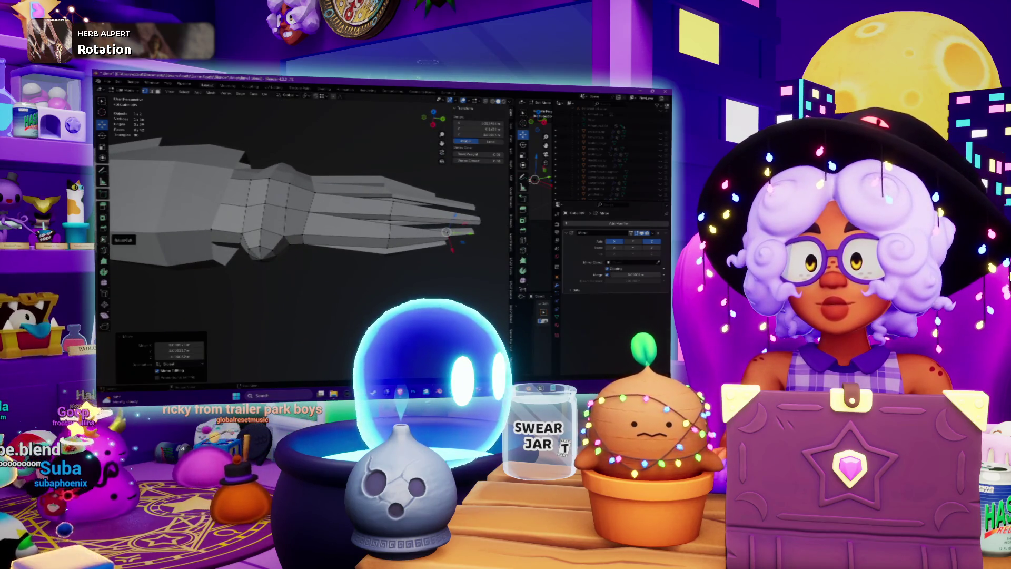
# Step: Add a loop cut across the tentacles with the Loop Cut tool
pyautogui.click(104, 239)
pyautogui.click(349, 230)
pyautogui.moveTo(349, 231)
pyautogui.mouseDown(button='middle')
pyautogui.moveTo(306, 256)
pyautogui.moveTo(351, 252)
pyautogui.moveTo(374, 229)
pyautogui.mouseUp(button='middle')
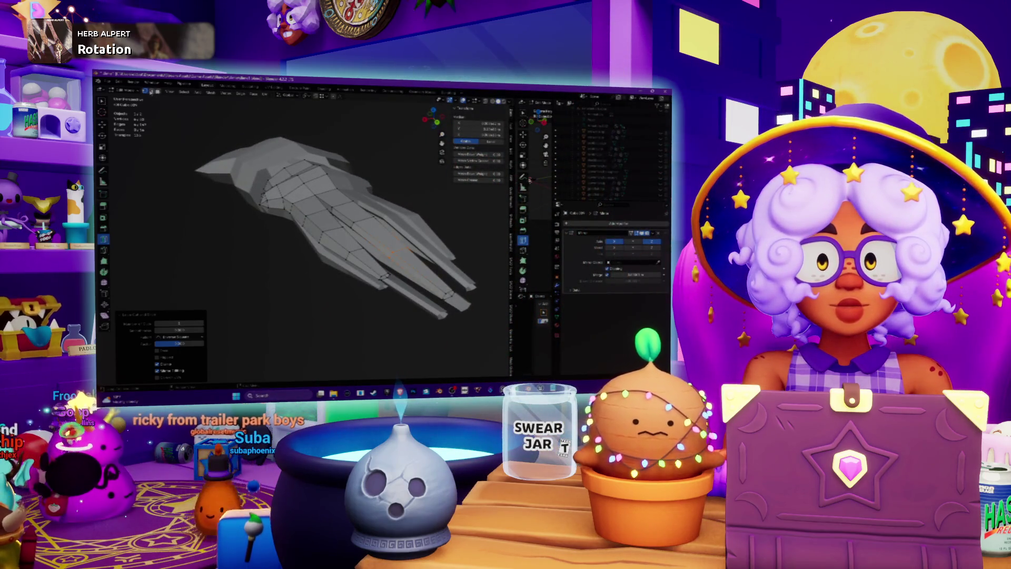
# Step: Select a tentacle edge loop, extrude the region and scale the new section
pyautogui.click(398, 251)
pyautogui.scroll(3, 399, 251)
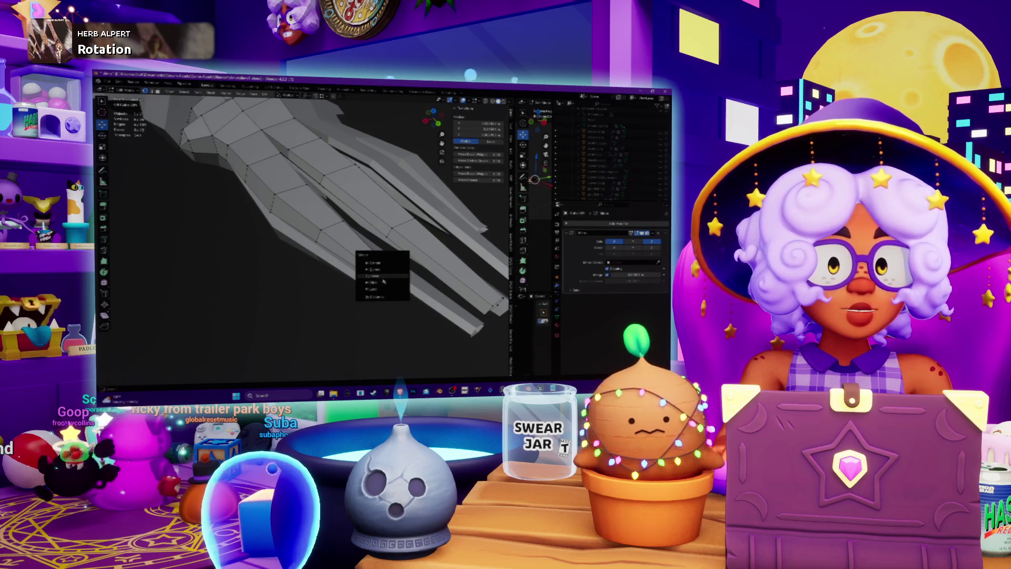
pyautogui.moveTo(389, 253); pyautogui.dragTo(311, 213, button='middle')
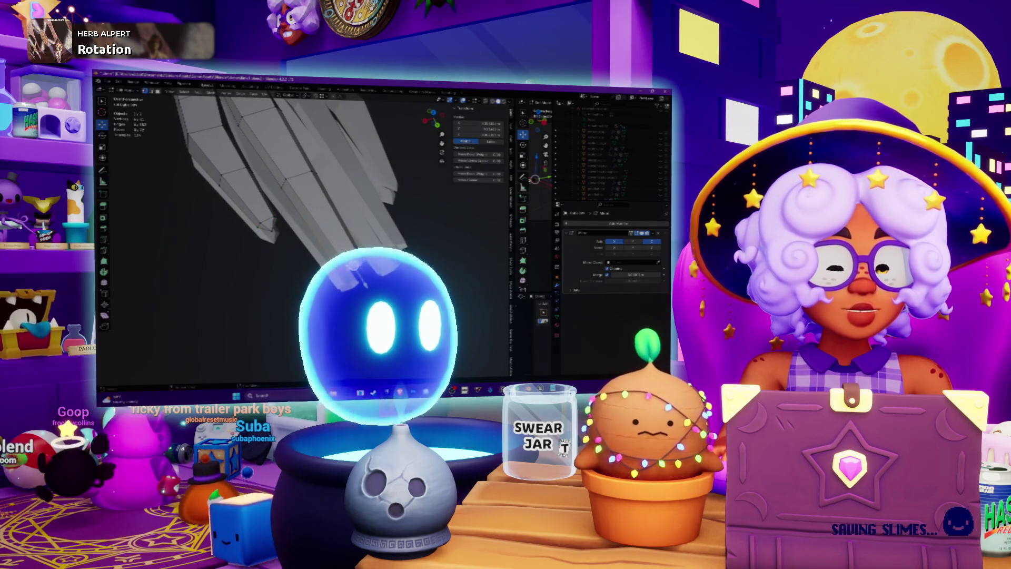
pyautogui.press('e')
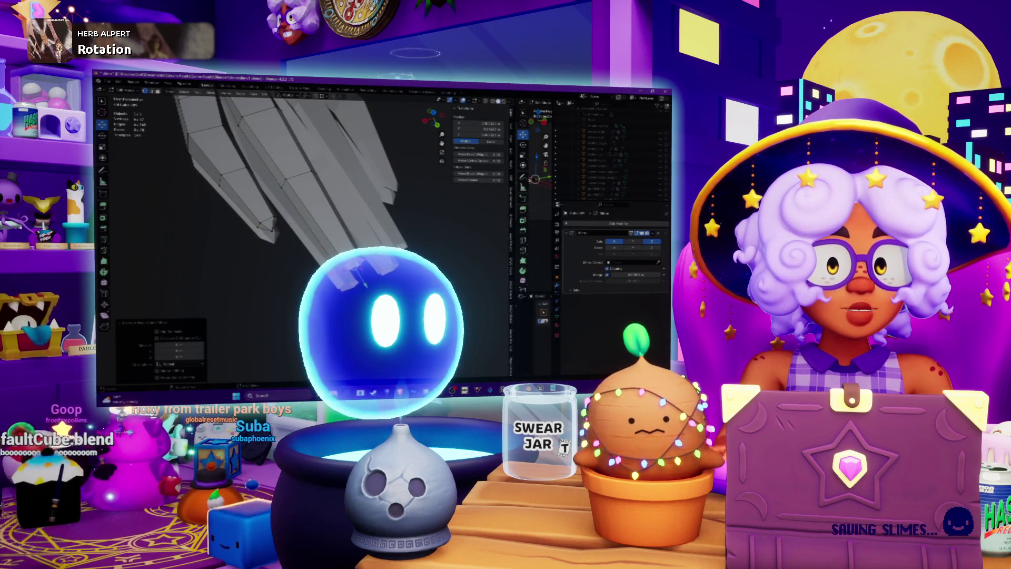
pyautogui.press('s')
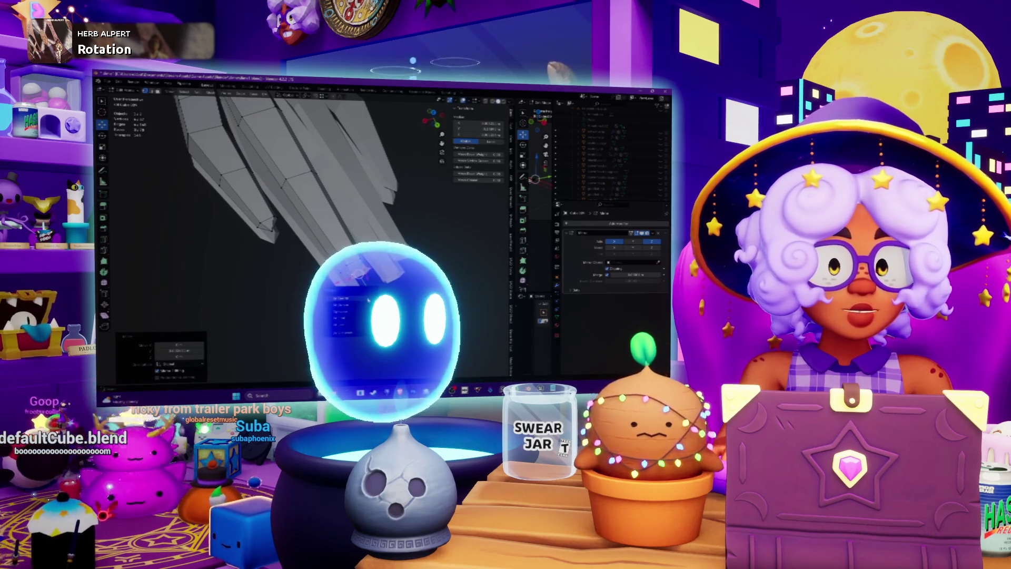
pyautogui.moveTo(368, 297)
pyautogui.mouseDown(button='middle')
pyautogui.moveTo(347, 285)
pyautogui.moveTo(383, 163)
pyautogui.mouseUp(button='middle')
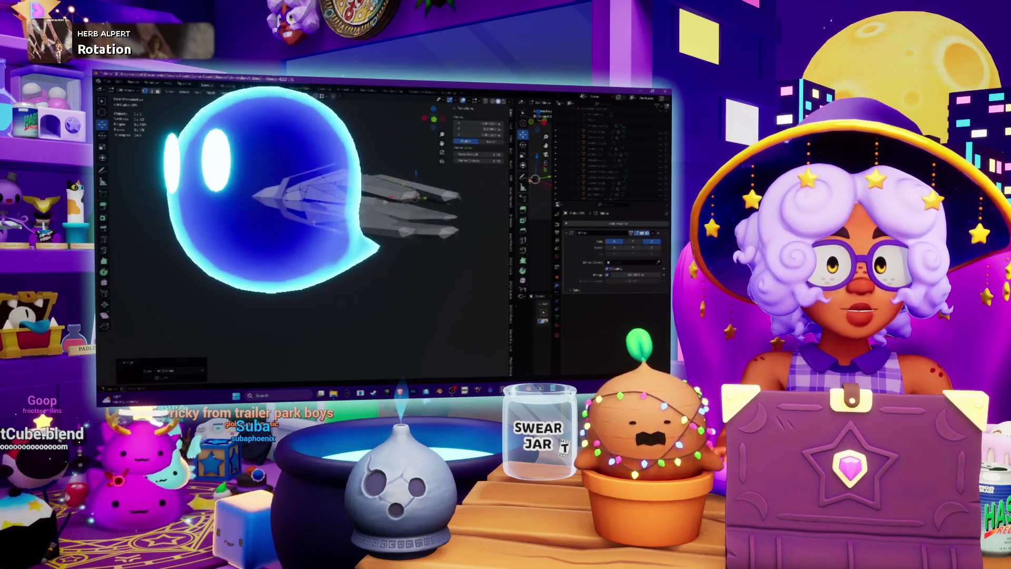
pyautogui.scroll(5, 383, 163)
pyautogui.scroll(-5, 354, 256)
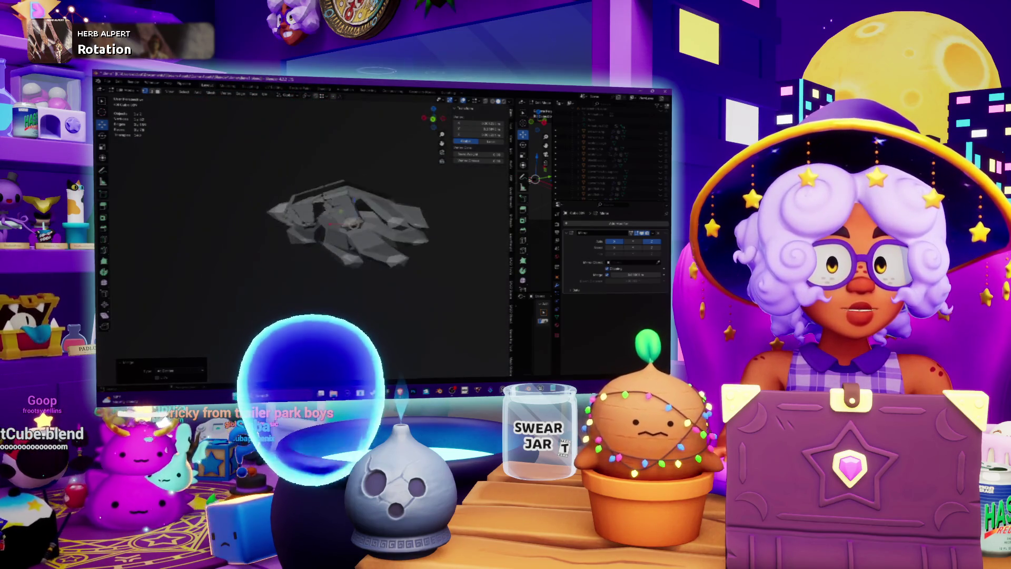
pyautogui.scroll(3, 354, 257)
pyautogui.moveTo(354, 256)
pyautogui.mouseDown(button='middle')
pyautogui.moveTo(368, 242)
pyautogui.moveTo(353, 253)
pyautogui.mouseUp(button='middle')
pyautogui.scroll(3, 363, 250)
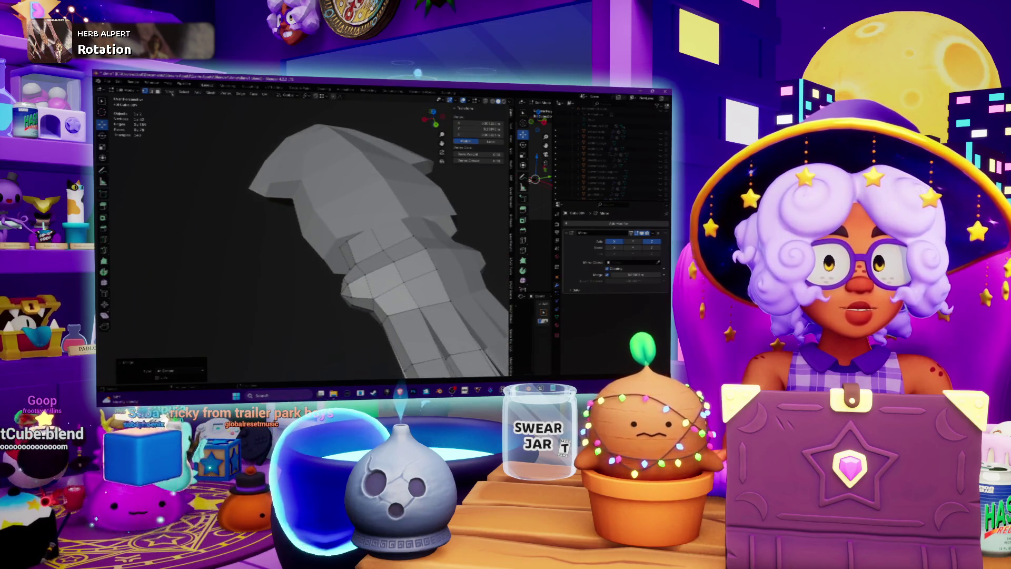
pyautogui.click(129, 98)
pyautogui.moveTo(210, 131); pyautogui.dragTo(284, 157, button='middle')
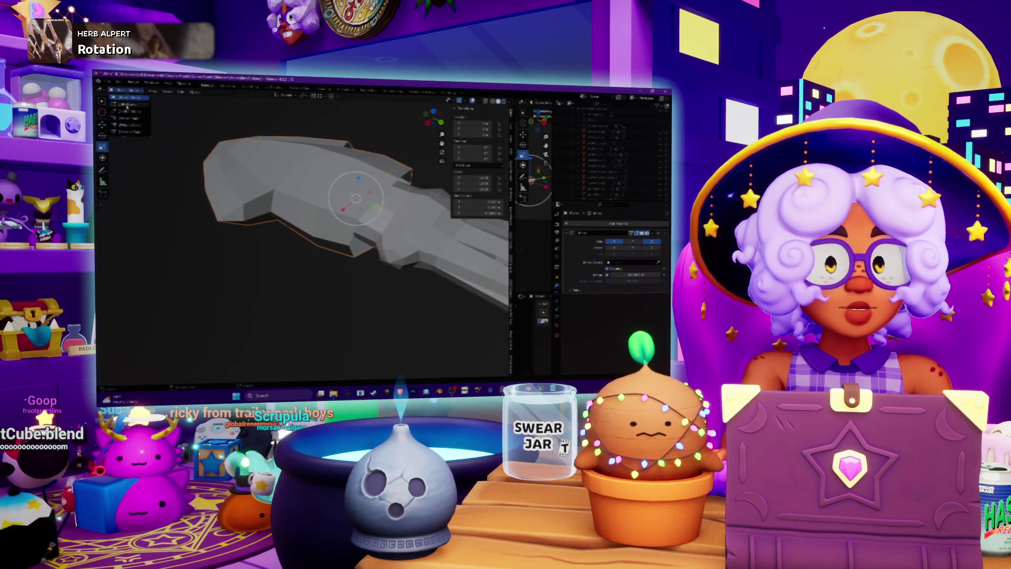
pyautogui.click(126, 104)
pyautogui.moveTo(221, 158); pyautogui.dragTo(232, 179, button='middle')
pyautogui.moveTo(363, 247)
pyautogui.mouseDown(button='middle')
pyautogui.moveTo(363, 211)
pyautogui.moveTo(390, 226)
pyautogui.moveTo(331, 227)
pyautogui.moveTo(360, 250)
pyautogui.mouseUp(button='middle')
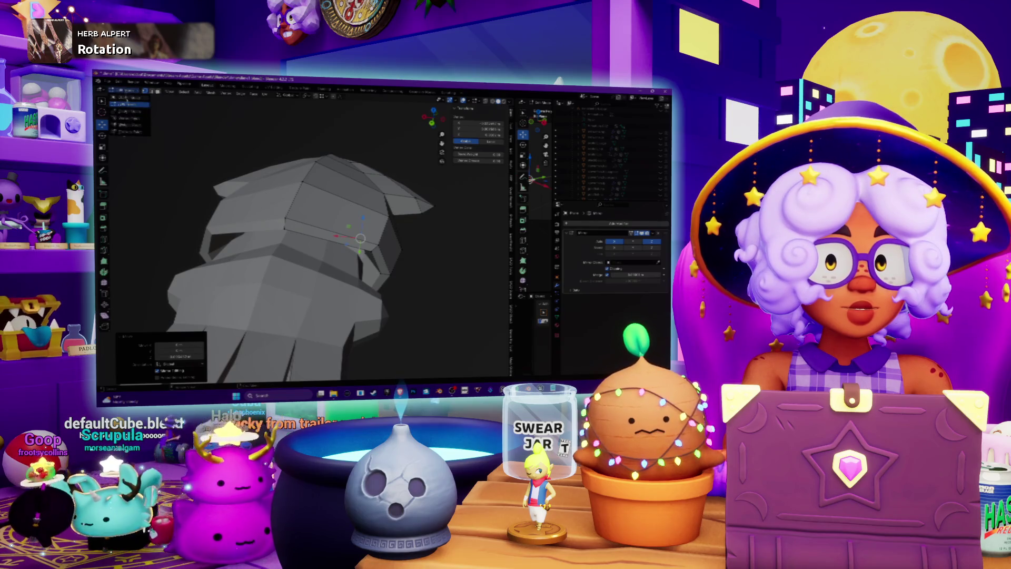
pyautogui.press('Tab')
pyautogui.moveTo(293, 225)
pyautogui.mouseDown(button='middle')
pyautogui.moveTo(314, 243)
pyautogui.moveTo(324, 271)
pyautogui.moveTo(426, 253)
pyautogui.moveTo(327, 246)
pyautogui.mouseUp(button='middle')
pyautogui.press('Tab')
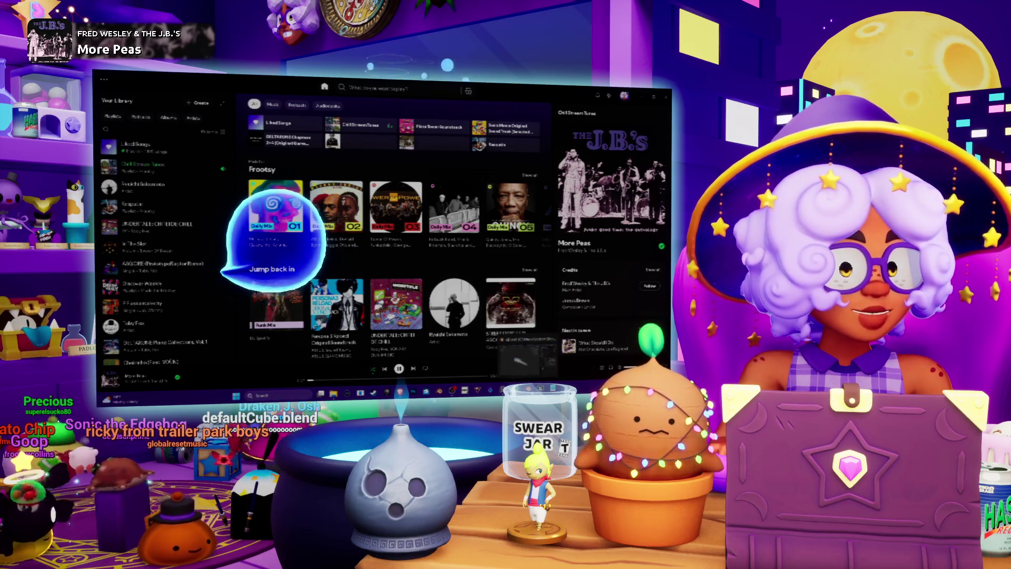
# Step: Switch from the music player back to Blender and zoom in on the squid
pyautogui.hotkey('alt', 'Tab')
pyautogui.scroll(10, 366, 249)
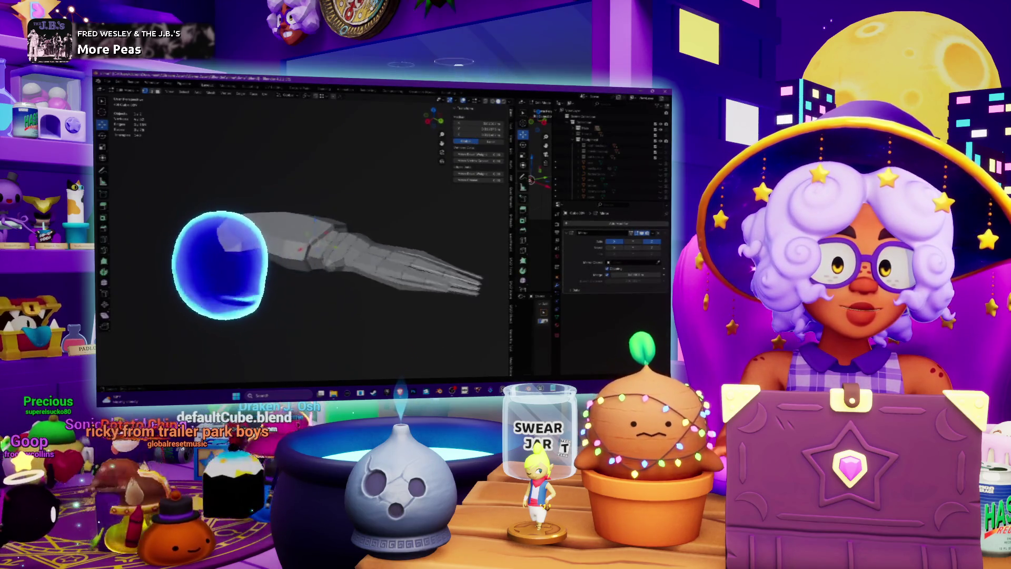
# Step: Move the selected squid vertices while viewing the mesh from the side
pyautogui.moveTo(315, 264)
pyautogui.mouseDown(button='middle')
pyautogui.moveTo(302, 211)
pyautogui.moveTo(308, 243)
pyautogui.mouseUp(button='middle')
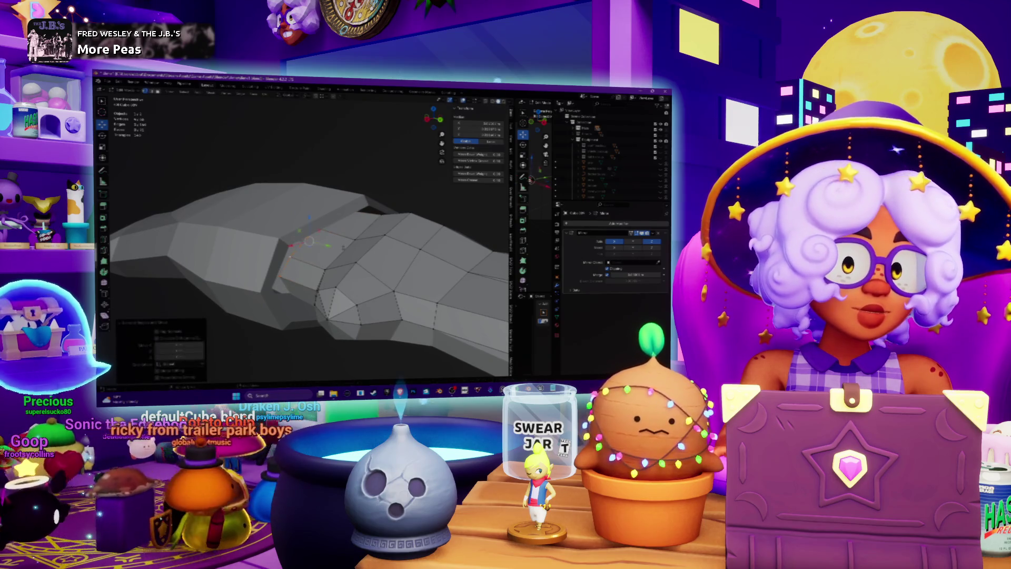
pyautogui.moveTo(308, 242); pyautogui.dragTo(324, 253, button='middle')
pyautogui.press('g')
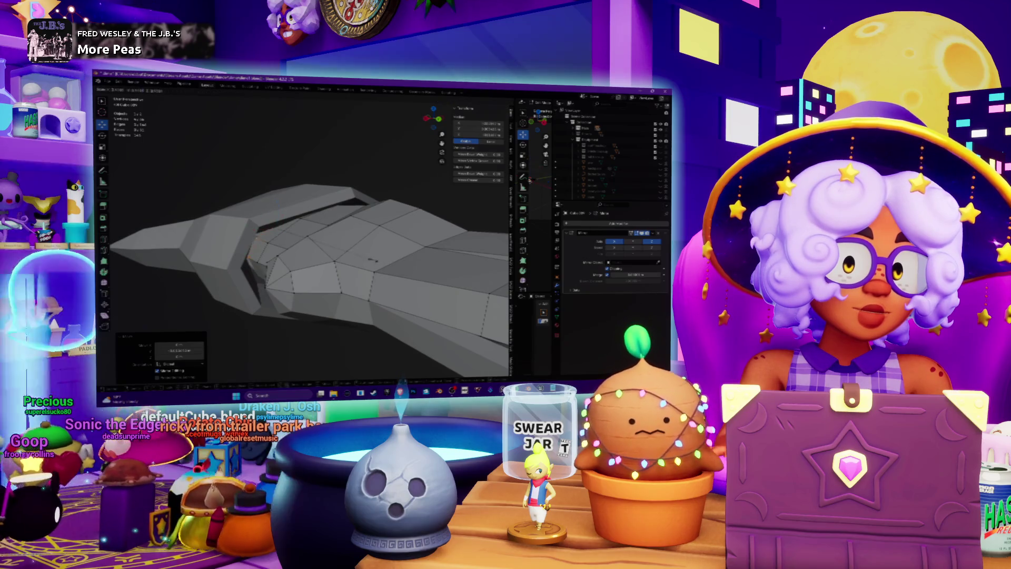
pyautogui.scroll(-5, 305, 237)
pyautogui.moveTo(305, 237); pyautogui.dragTo(355, 221, button='middle')
pyautogui.scroll(5, 339, 224)
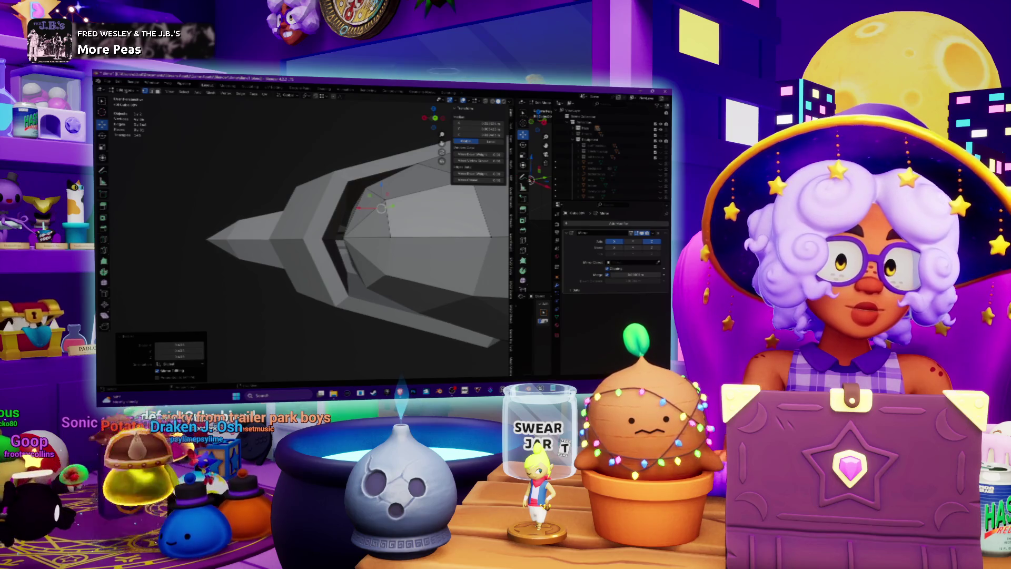
# Step: Toggle out of and back into Edit Mode and bring the view close to the body-tentacle seam
pyautogui.press('Tab')
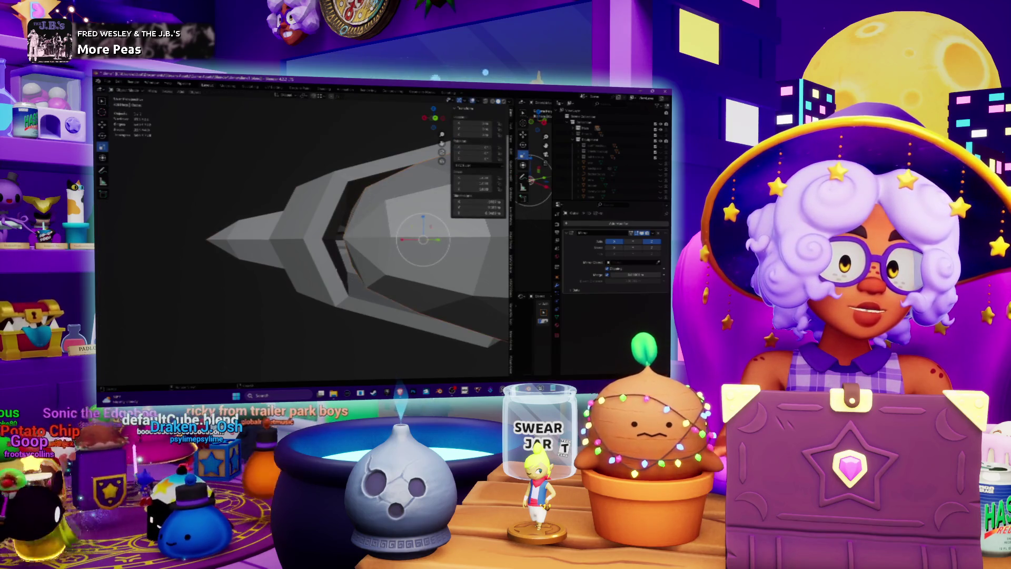
pyautogui.press('Tab')
pyautogui.moveTo(355, 221); pyautogui.dragTo(376, 208, button='middle')
pyautogui.moveTo(352, 262)
pyautogui.mouseDown(button='middle')
pyautogui.moveTo(300, 265)
pyautogui.moveTo(269, 164)
pyautogui.mouseUp(button='middle')
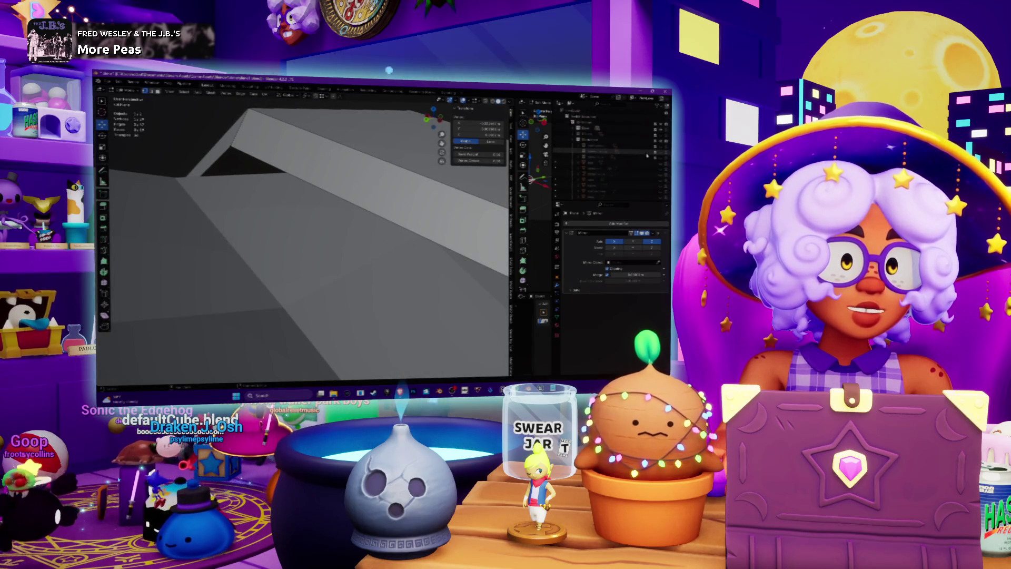
pyautogui.scroll(-3, 646, 156)
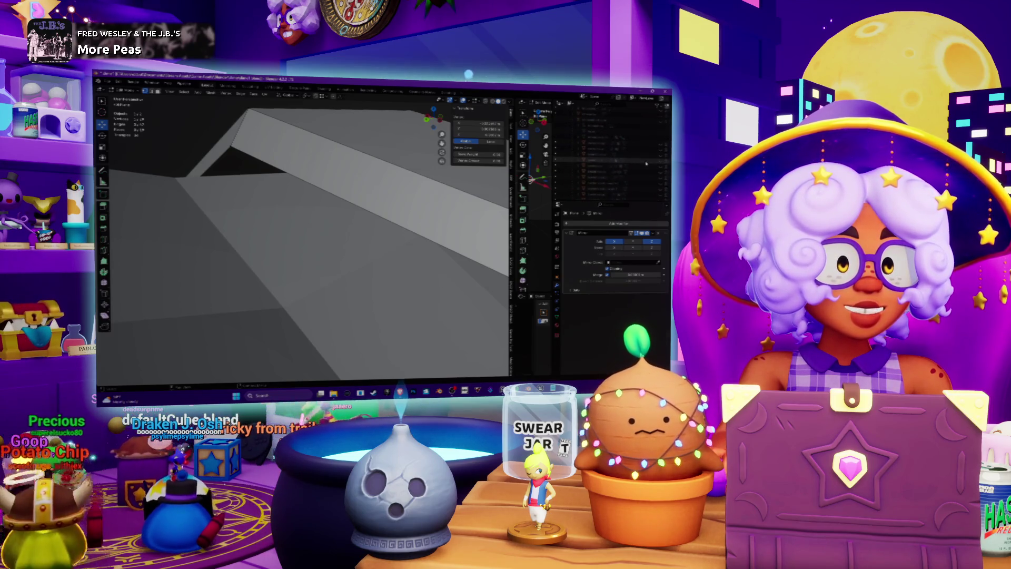
pyautogui.scroll(-5, 337, 232)
pyautogui.moveTo(337, 231)
pyautogui.mouseDown(button='middle')
pyautogui.moveTo(379, 220)
pyautogui.moveTo(295, 229)
pyautogui.mouseUp(button='middle')
pyautogui.scroll(5, 379, 220)
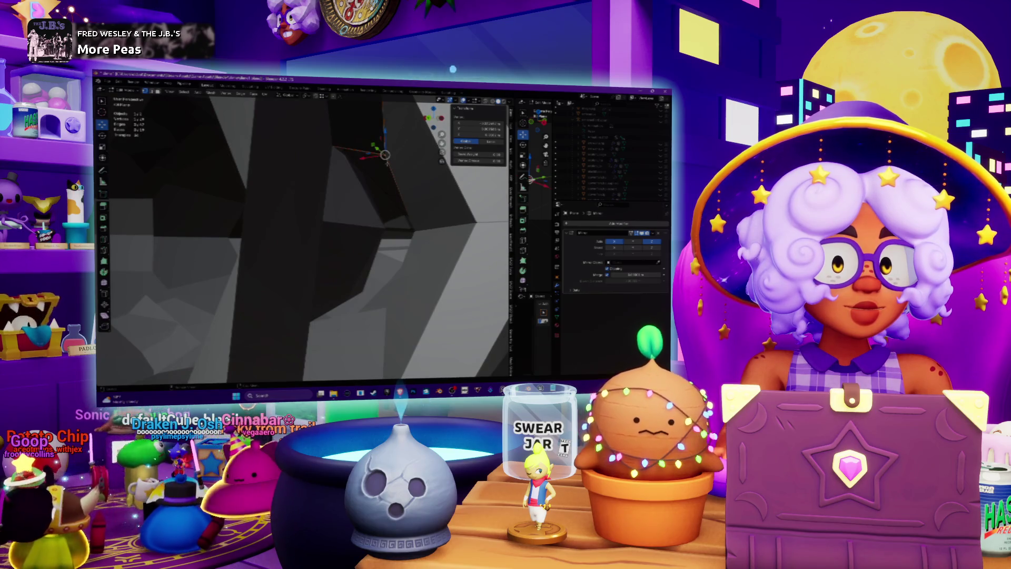
# Step: Bevel the seam edges with Ctrl+B and select vertices on the joint ring
pyautogui.hotkey('shift', 's')
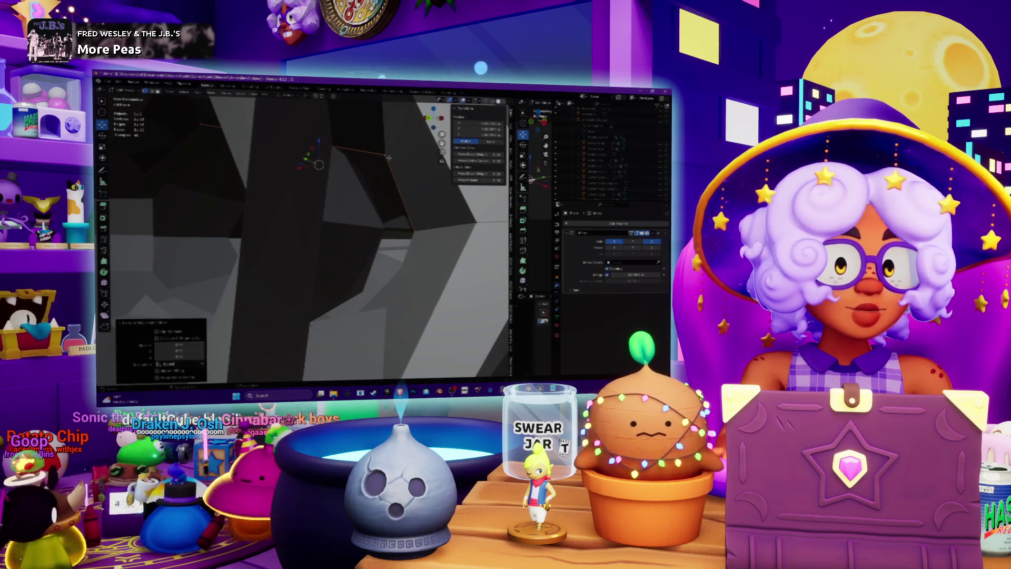
pyautogui.hotkey('ctrl', 'b')
pyautogui.moveTo(318, 224); pyautogui.dragTo(284, 231, button='middle')
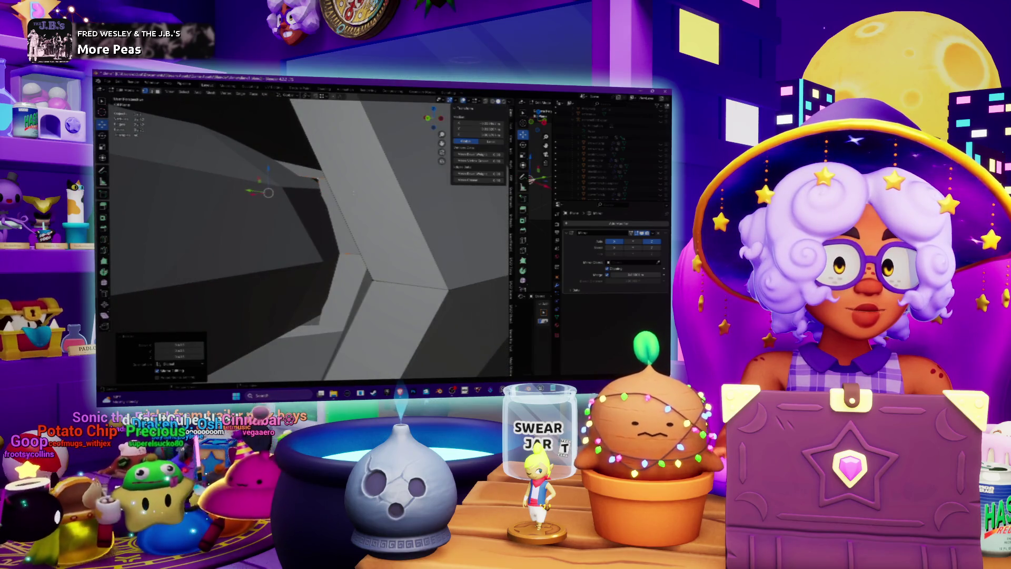
pyautogui.click(317, 179)
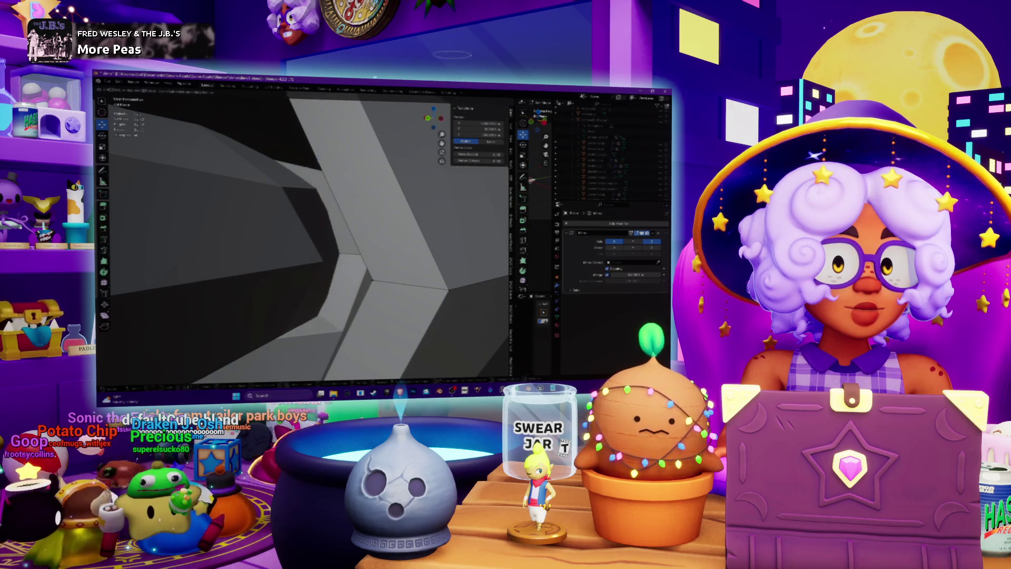
pyautogui.press('KP_Decimal')
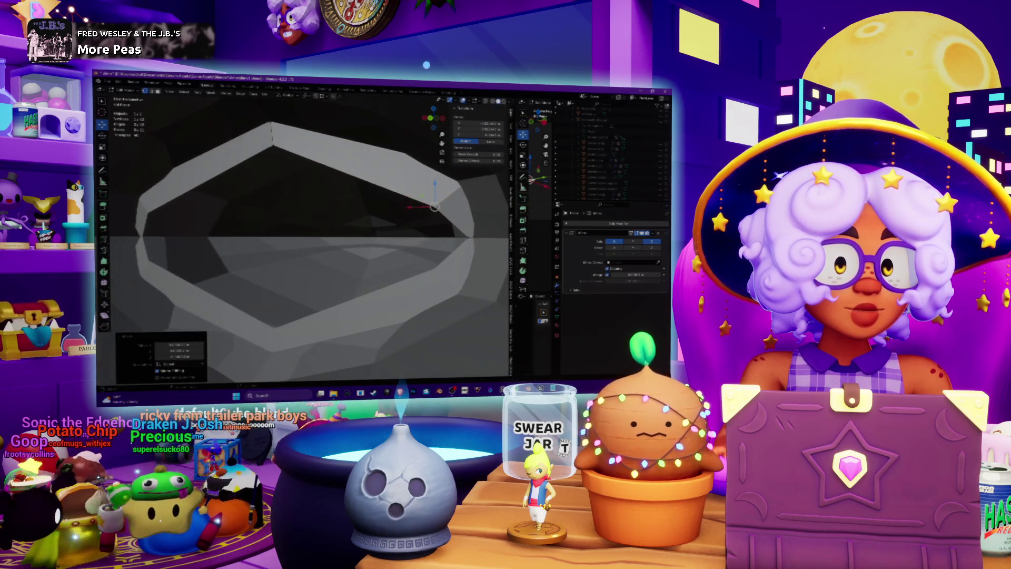
pyautogui.click(467, 237)
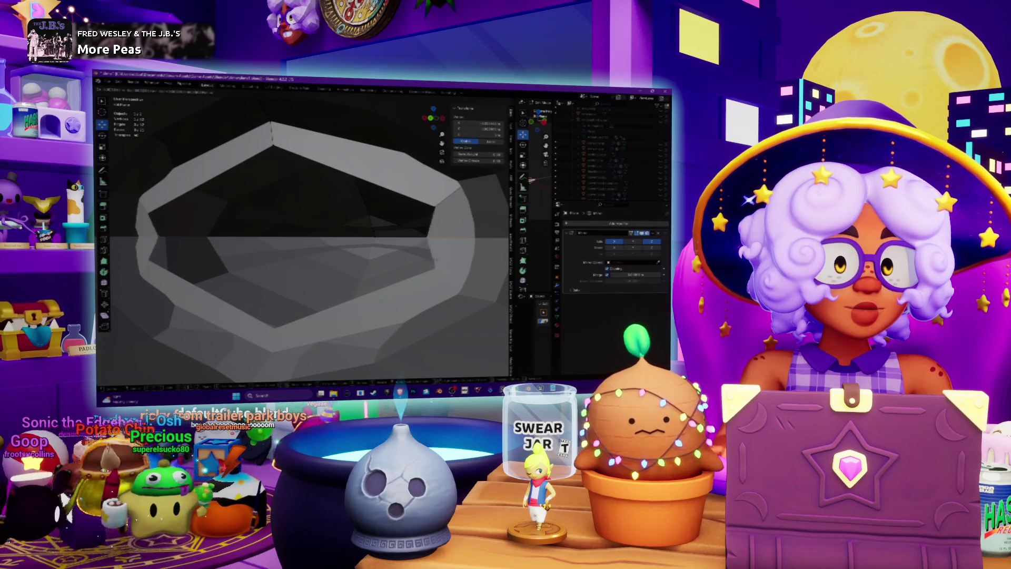
pyautogui.moveTo(448, 262); pyautogui.dragTo(360, 237, button='middle')
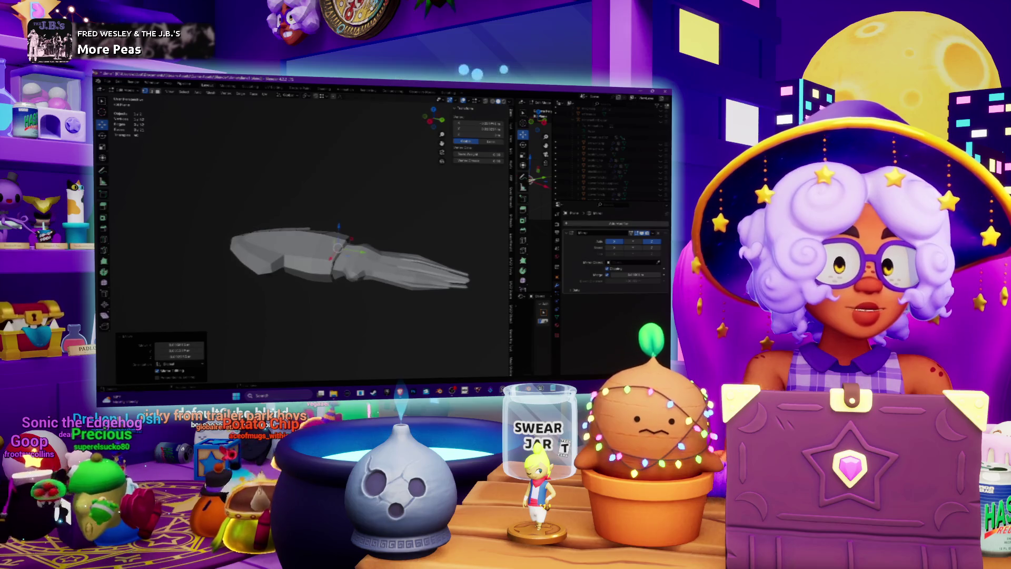
# Step: Switch the squid to Object Mode and apply Object > Shade Smooth
pyautogui.click(125, 98)
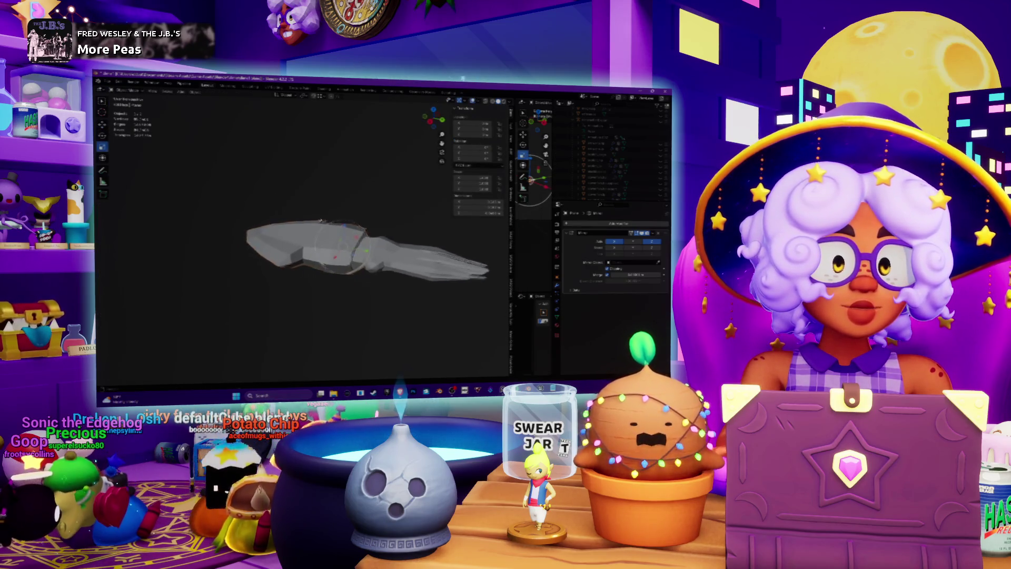
pyautogui.click(194, 92)
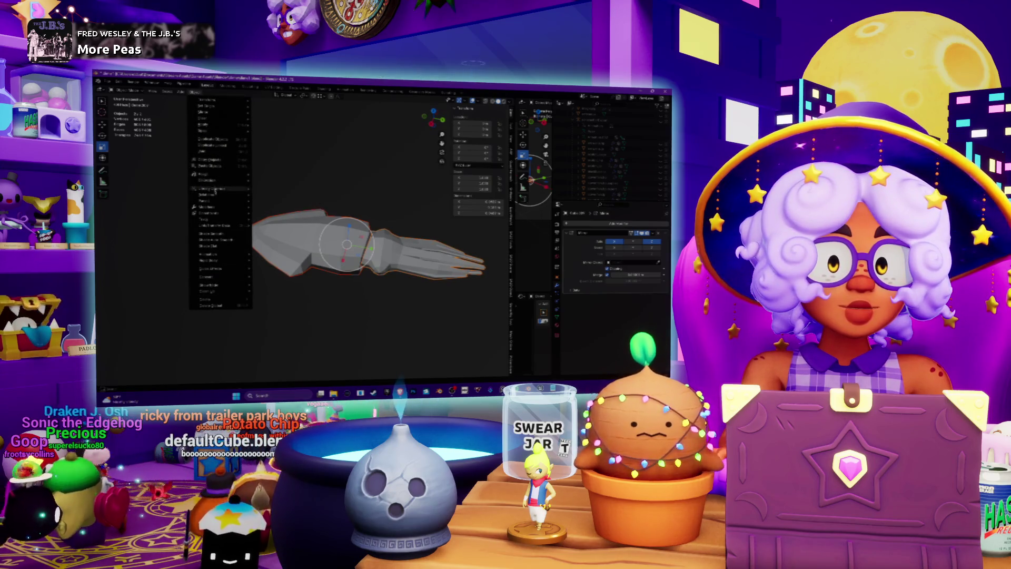
pyautogui.moveTo(216, 127)
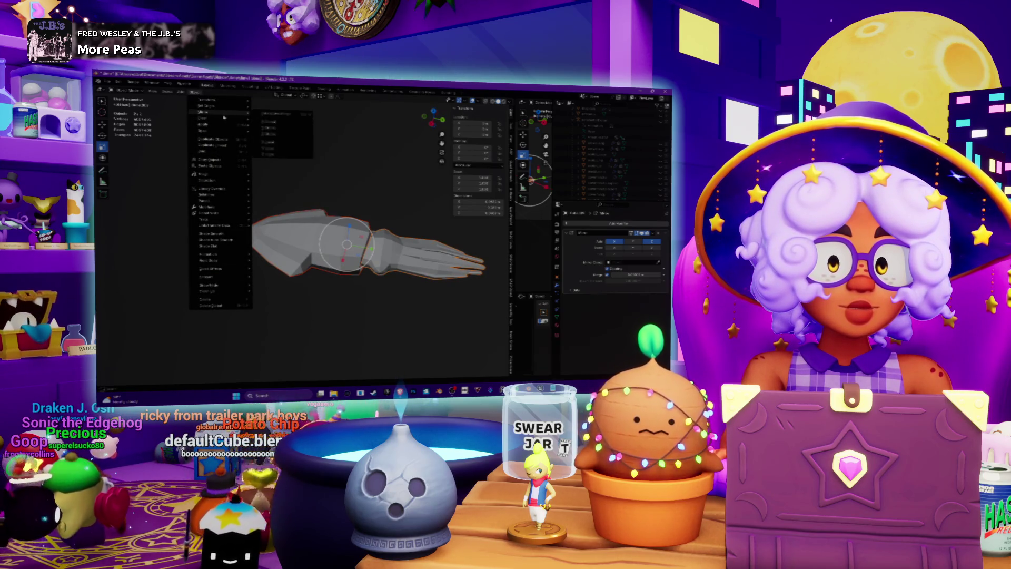
pyautogui.click(218, 234)
pyautogui.moveTo(221, 237)
pyautogui.mouseDown(button='middle')
pyautogui.moveTo(242, 195)
pyautogui.moveTo(311, 232)
pyautogui.mouseUp(button='middle')
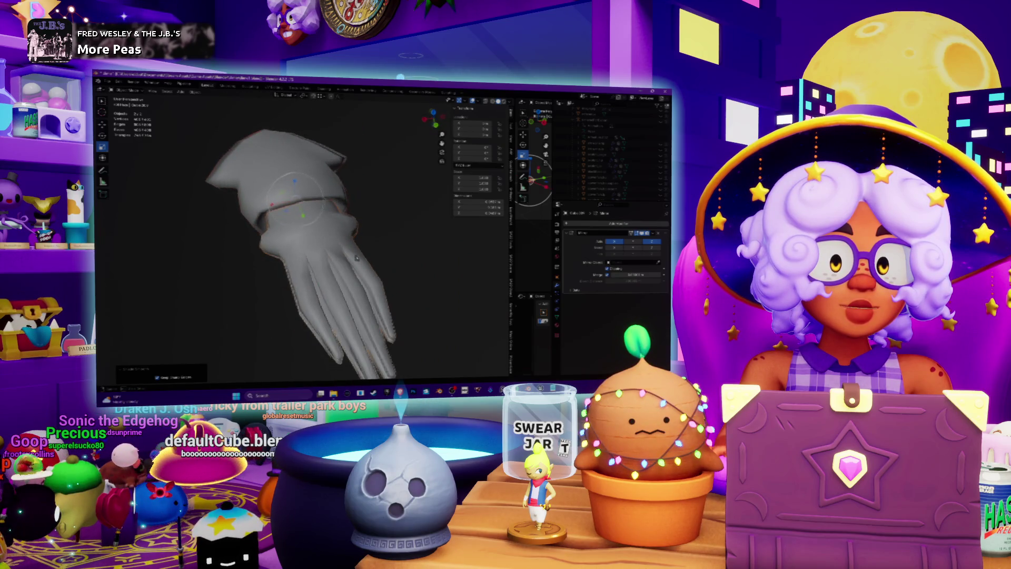
pyautogui.moveTo(357, 258); pyautogui.dragTo(283, 260, button='middle')
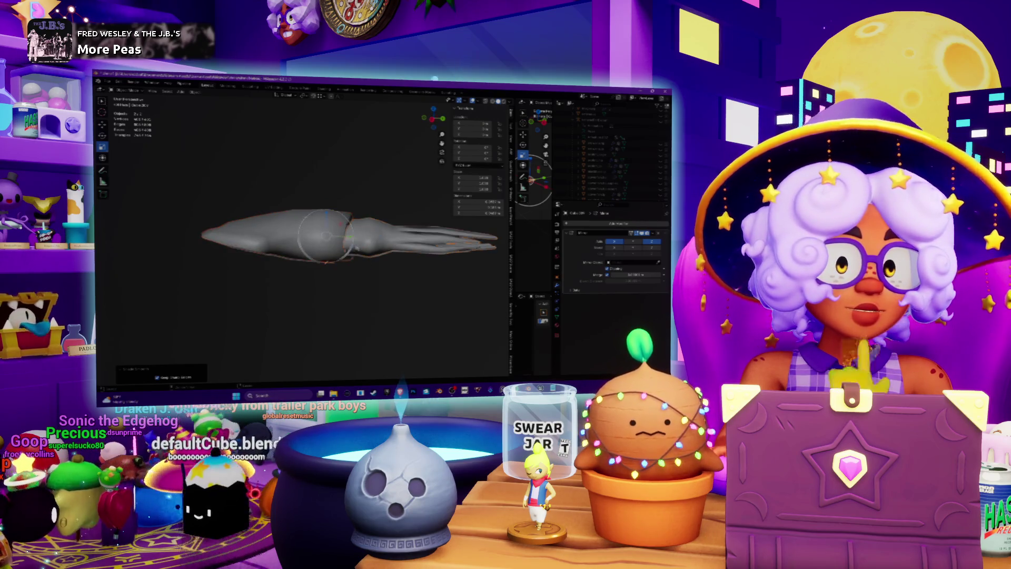
pyautogui.moveTo(385, 253)
pyautogui.mouseDown(button='middle')
pyautogui.moveTo(393, 267)
pyautogui.moveTo(343, 228)
pyautogui.moveTo(369, 232)
pyautogui.moveTo(405, 264)
pyautogui.moveTo(372, 265)
pyautogui.mouseUp(button='middle')
pyautogui.scroll(-5, 344, 210)
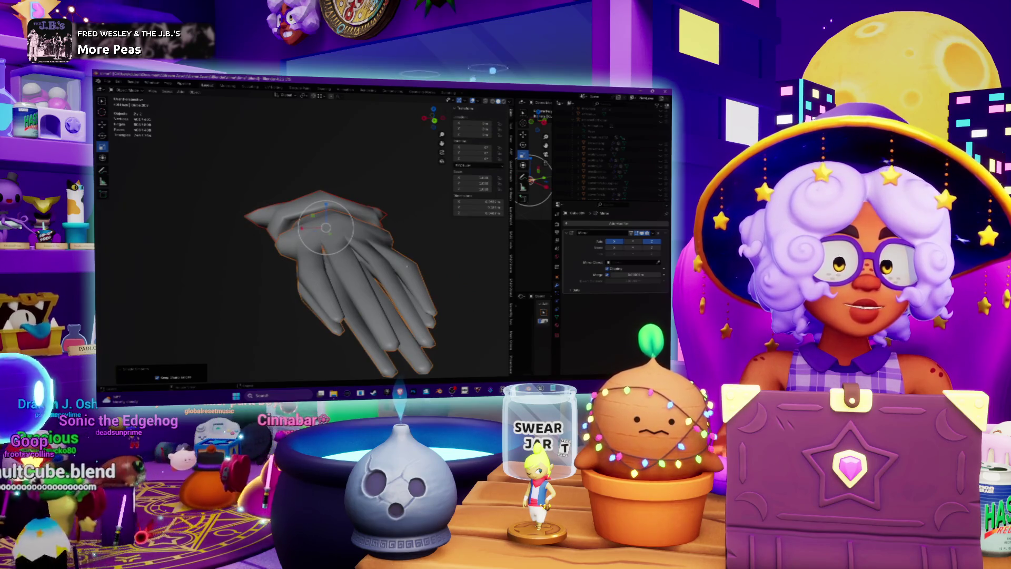
pyautogui.moveTo(433, 267); pyautogui.dragTo(405, 264, button='middle')
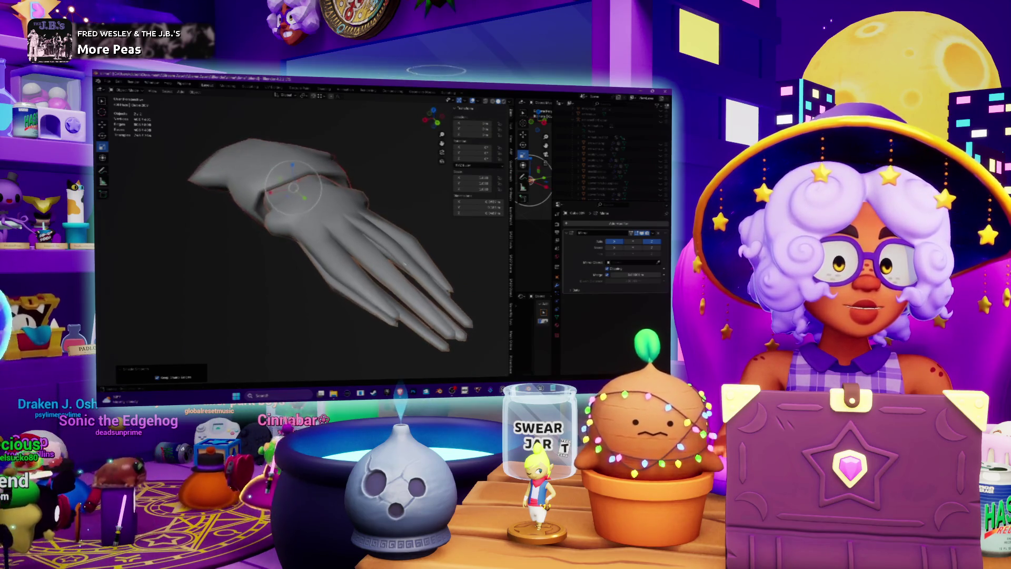
pyautogui.moveTo(338, 287); pyautogui.dragTo(338, 253, button='middle')
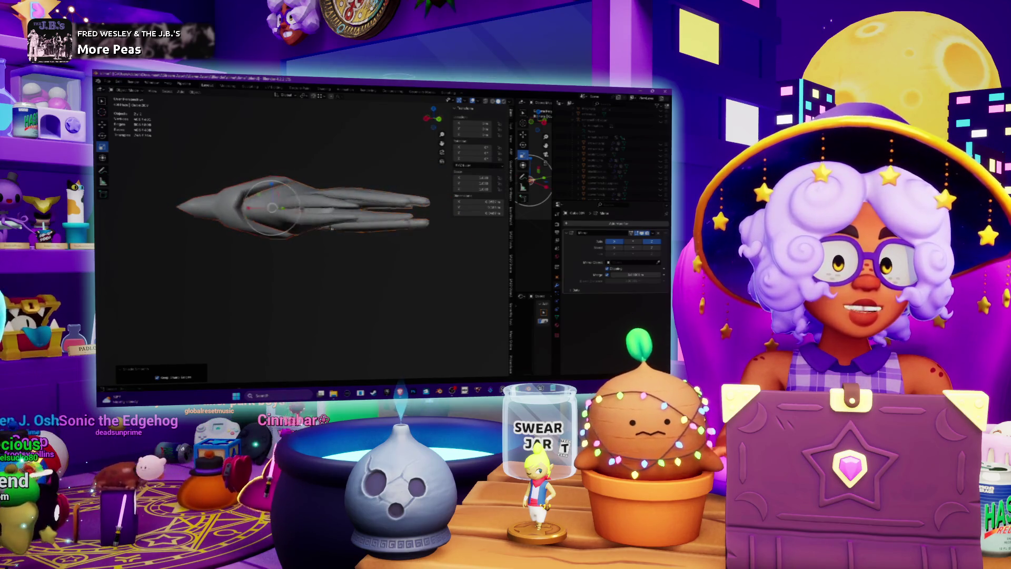
pyautogui.scroll(3, 316, 237)
pyautogui.moveTo(316, 237); pyautogui.dragTo(339, 227, button='middle')
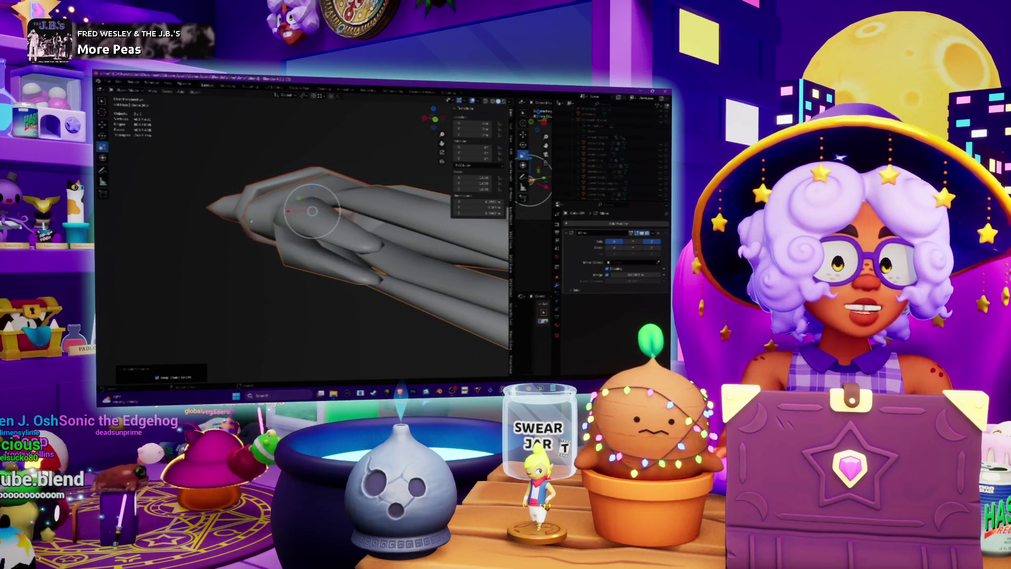
pyautogui.scroll(-2, 251, 222)
pyautogui.moveTo(251, 221); pyautogui.dragTo(226, 229, button='middle')
pyautogui.moveTo(282, 253); pyautogui.dragTo(342, 271, button='middle')
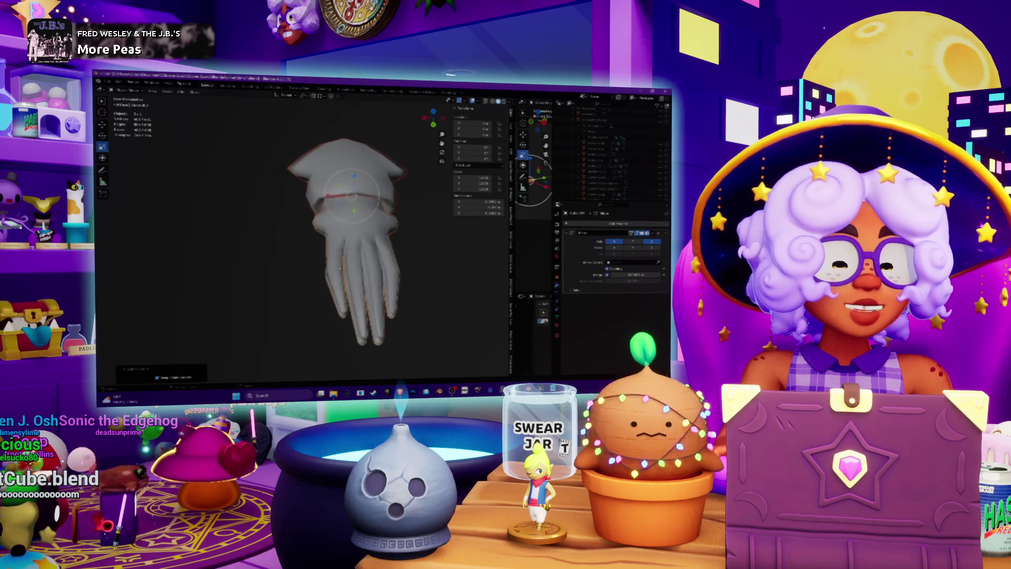
pyautogui.scroll(2, 356, 275)
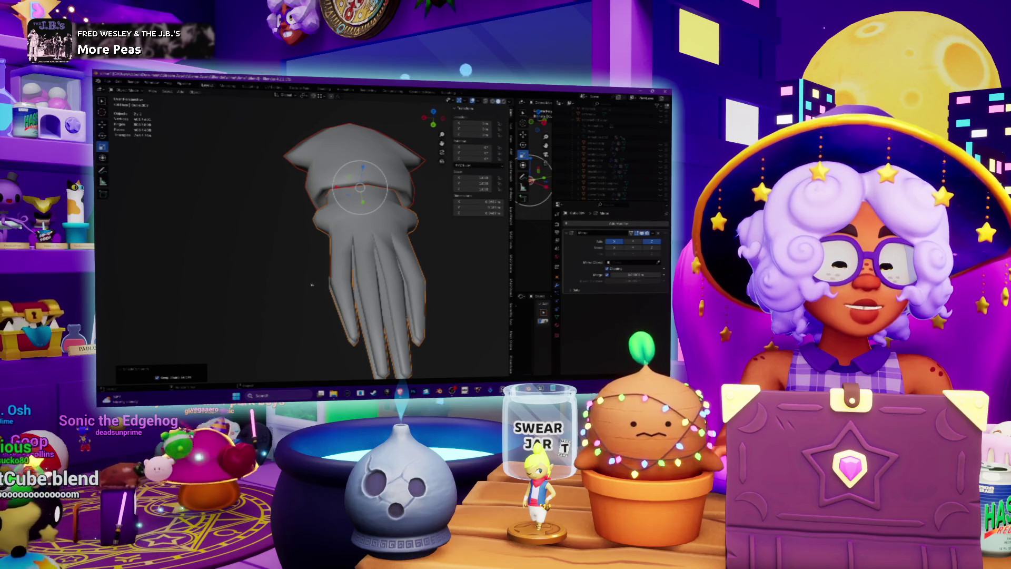
pyautogui.moveTo(333, 292); pyautogui.dragTo(336, 274, button='middle')
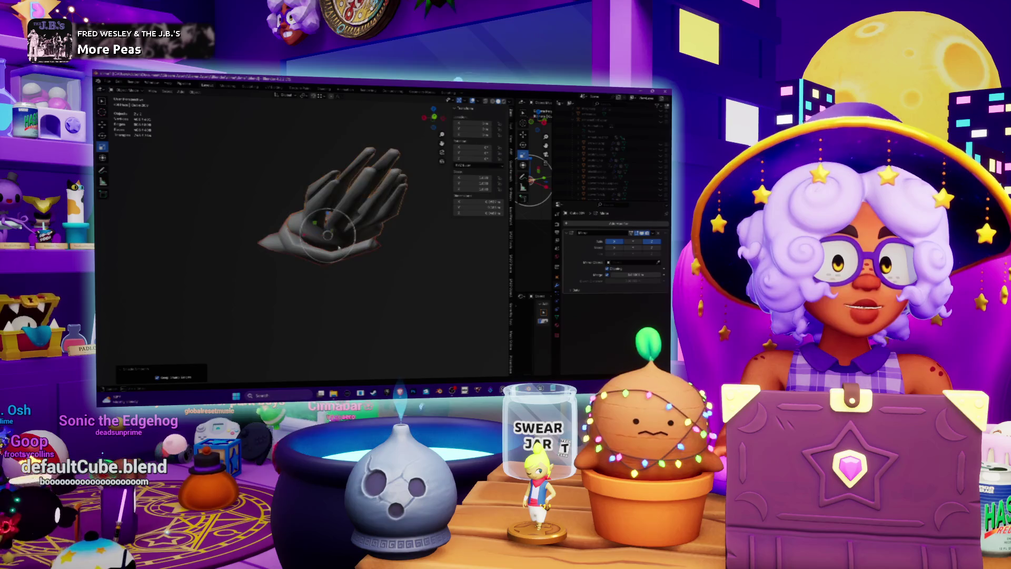
pyautogui.moveTo(338, 227); pyautogui.dragTo(332, 245, button='middle')
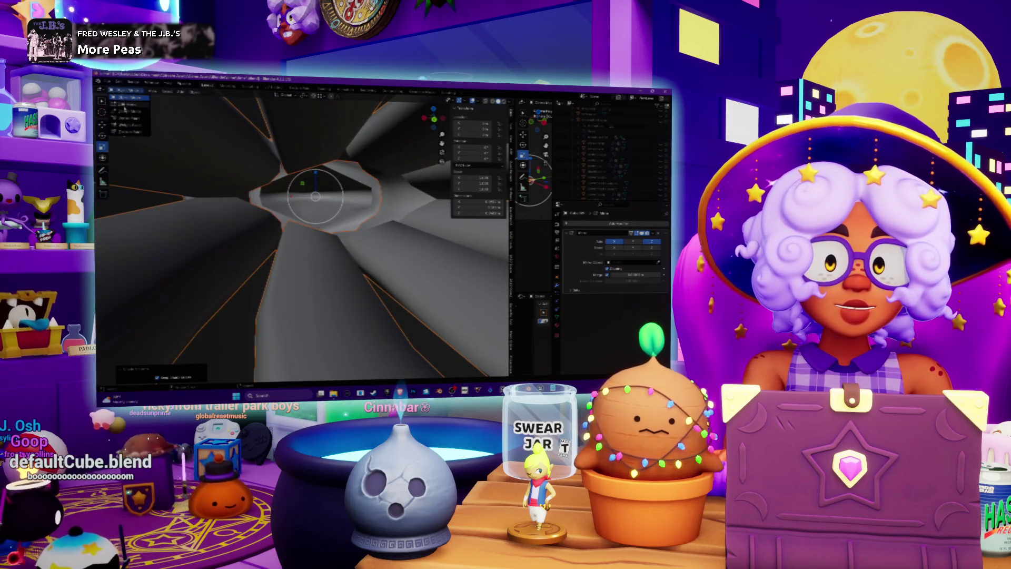
# Step: In Edit Mode, pull a fin vertex up along Z into a taller spike
pyautogui.click(127, 104)
pyautogui.moveTo(316, 222)
pyautogui.mouseDown(button='middle')
pyautogui.moveTo(334, 235)
pyautogui.moveTo(323, 194)
pyautogui.moveTo(299, 177)
pyautogui.moveTo(230, 245)
pyautogui.mouseUp(button='middle')
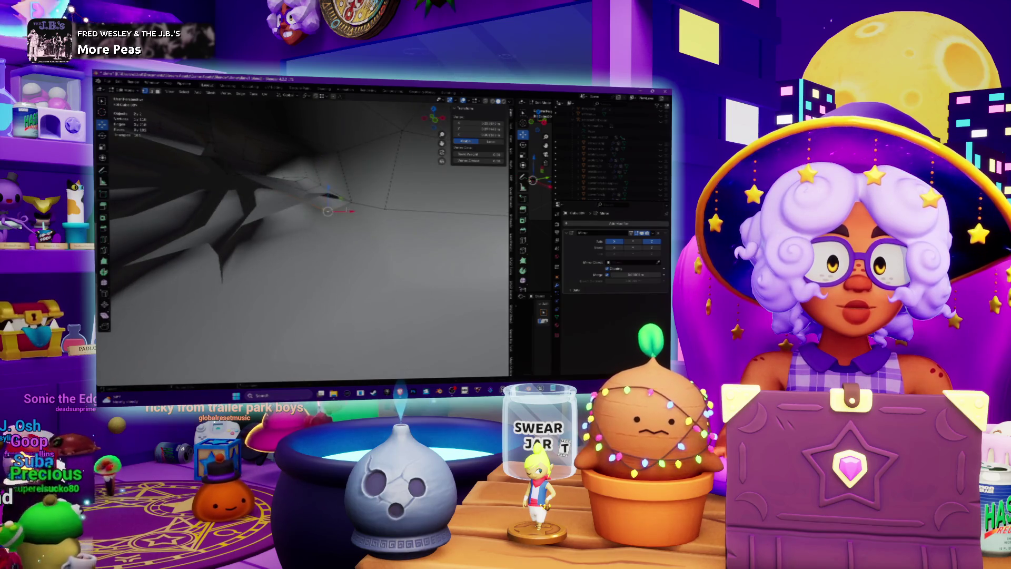
pyautogui.press('Tab')
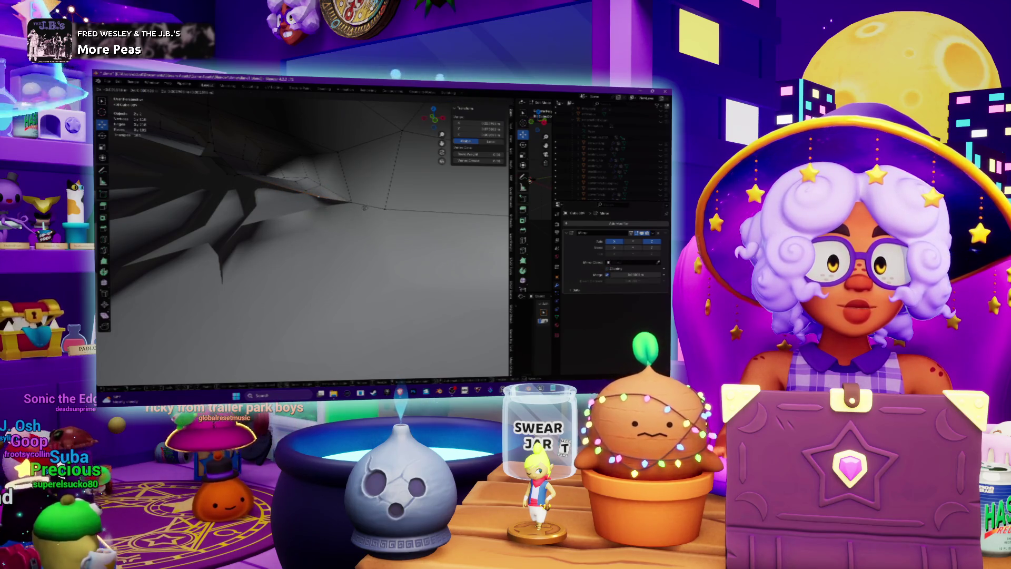
pyautogui.moveTo(364, 208); pyautogui.dragTo(268, 186, button='middle')
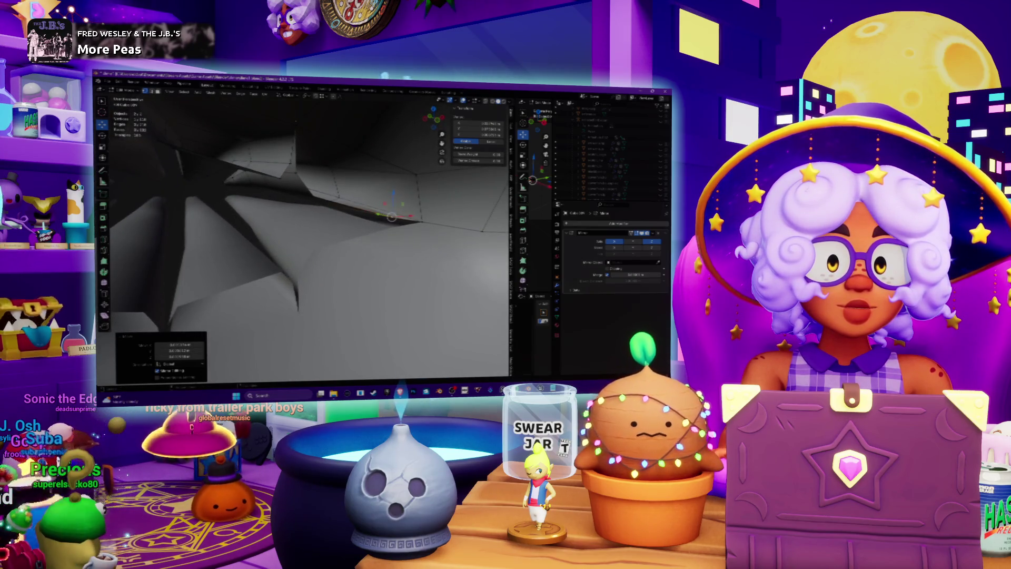
pyautogui.click(291, 203)
pyautogui.press('g')
pyautogui.press('z')
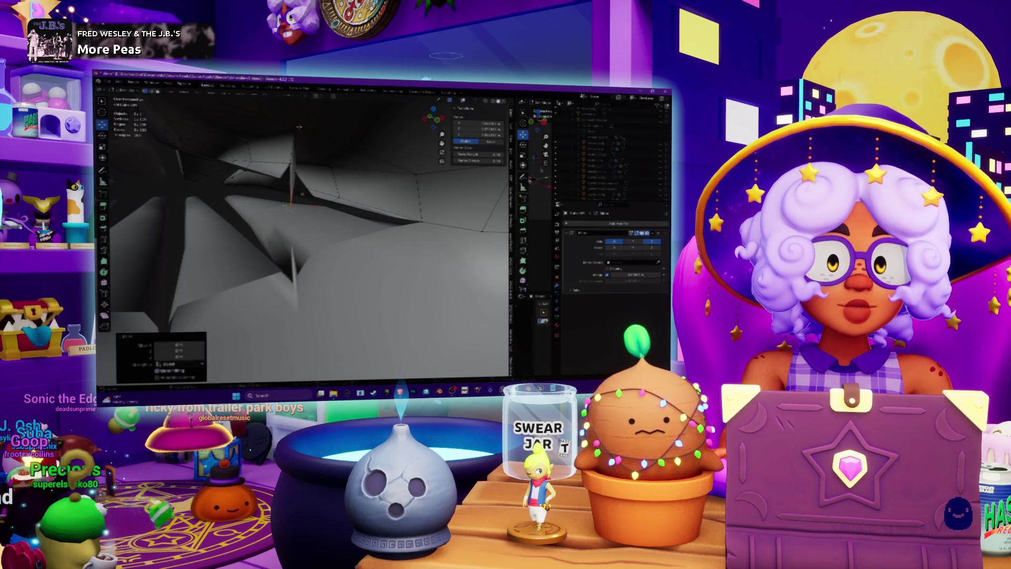
pyautogui.click(304, 158)
pyautogui.press('g')
pyautogui.press('z')
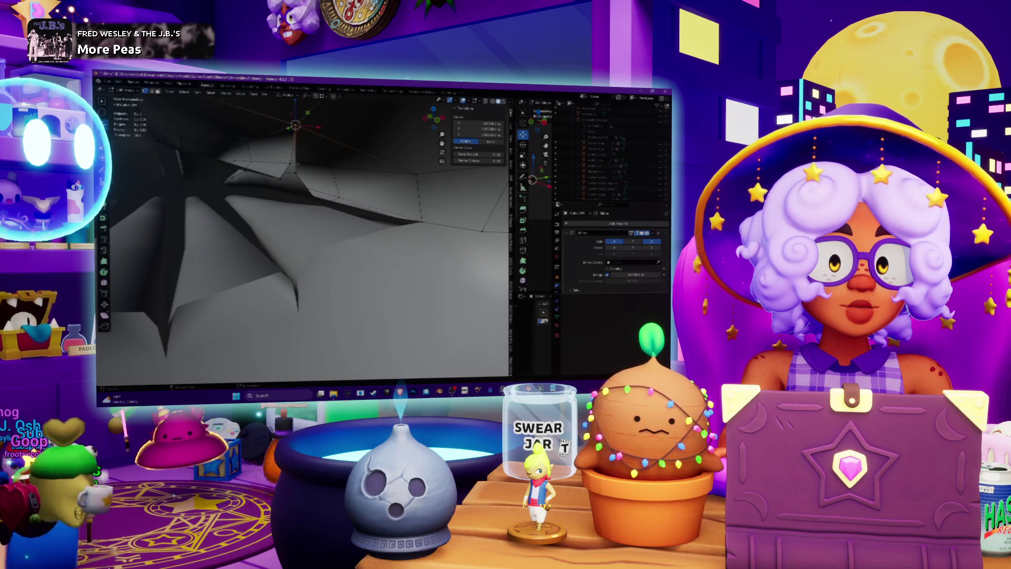
pyautogui.click(303, 159)
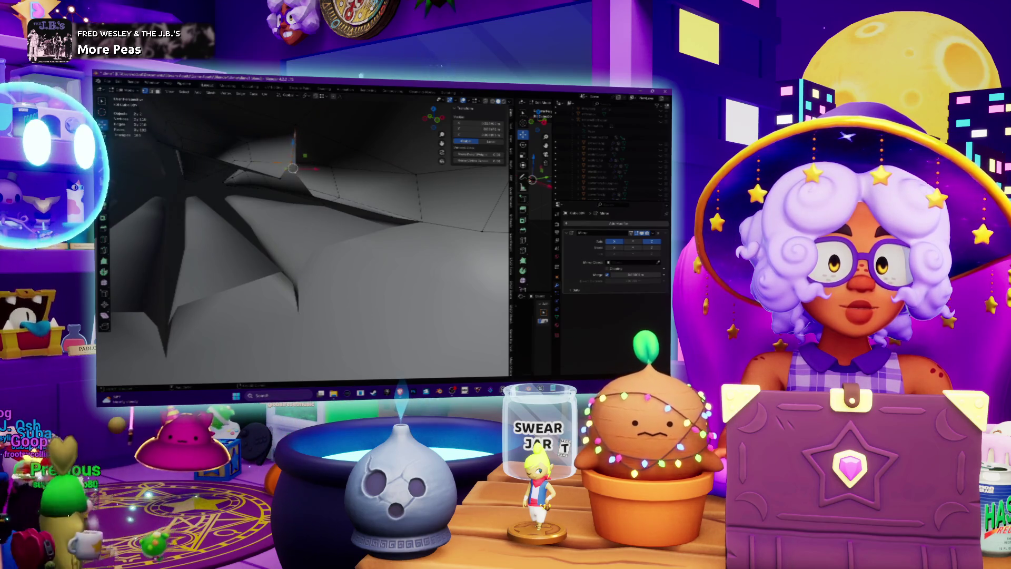
# Step: Nudge fin vertices and slide a ridge-apex vertex along X into a spike
pyautogui.moveTo(295, 237)
pyautogui.mouseDown(button='middle')
pyautogui.moveTo(364, 219)
pyautogui.moveTo(205, 207)
pyautogui.mouseUp(button='middle')
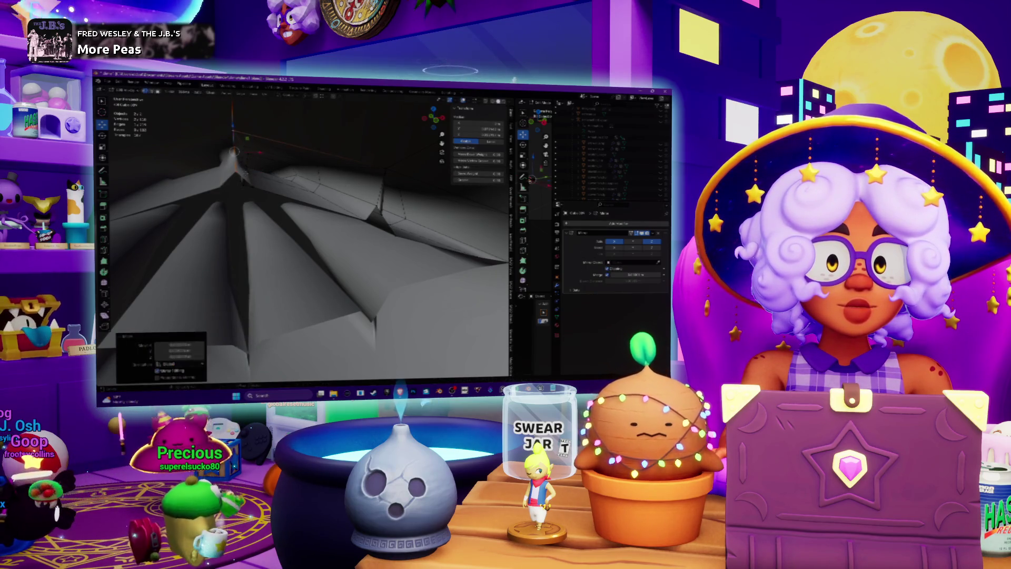
pyautogui.click(260, 167)
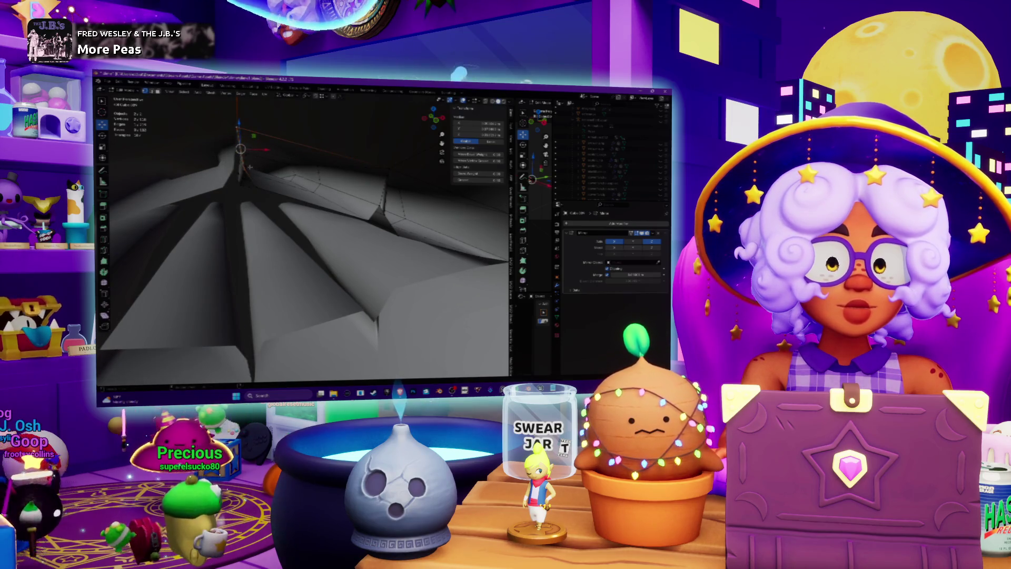
pyautogui.moveTo(250, 167); pyautogui.dragTo(238, 169, button='middle')
pyautogui.moveTo(238, 168)
pyautogui.mouseDown()
pyautogui.moveTo(226, 133)
pyautogui.moveTo(218, 171)
pyautogui.mouseUp()
pyautogui.moveTo(218, 171); pyautogui.dragTo(278, 184, button='middle')
pyautogui.moveTo(278, 184); pyautogui.dragTo(273, 140)
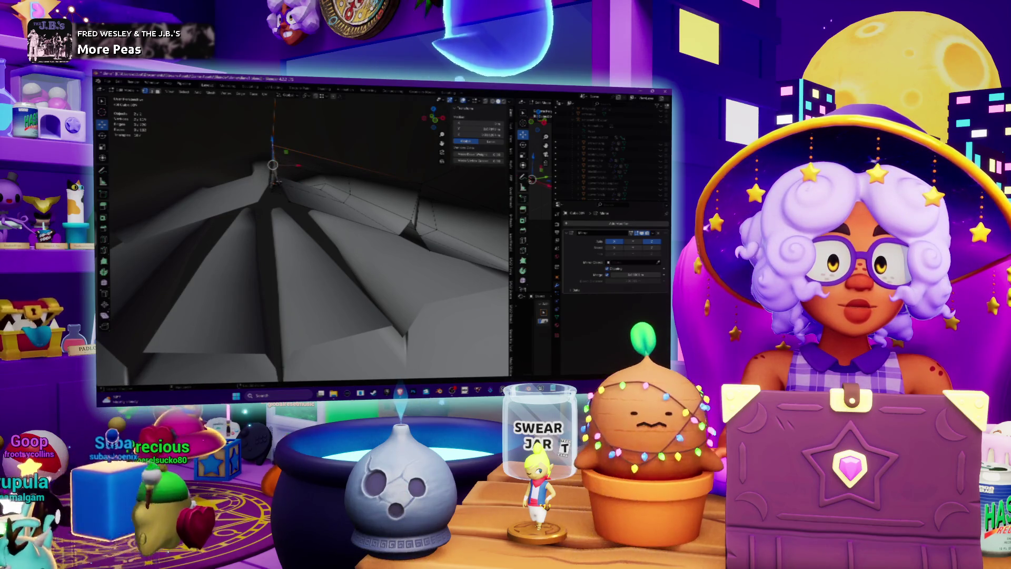
pyautogui.moveTo(272, 164); pyautogui.dragTo(292, 127)
pyautogui.press('x')
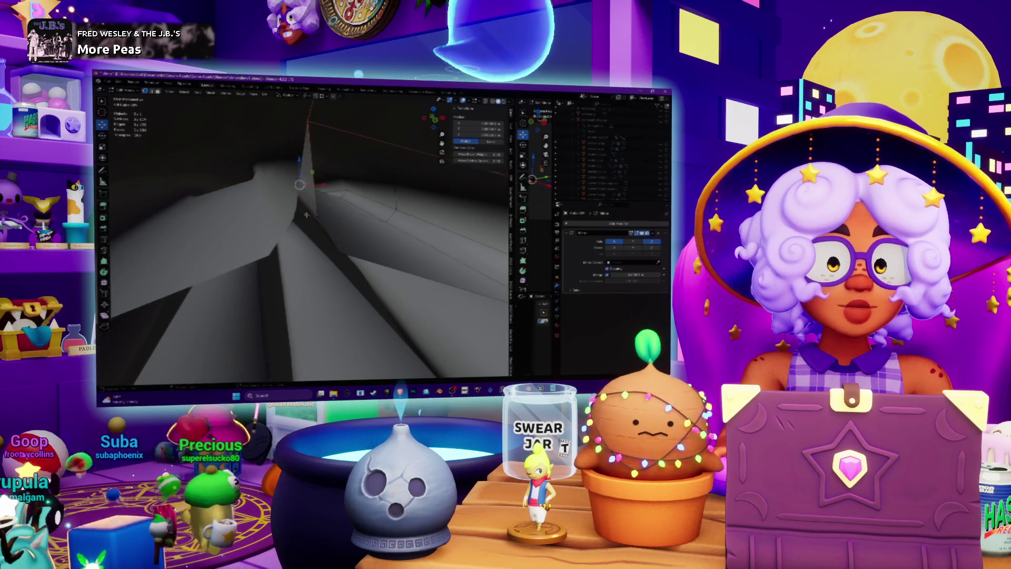
pyautogui.press('Return')
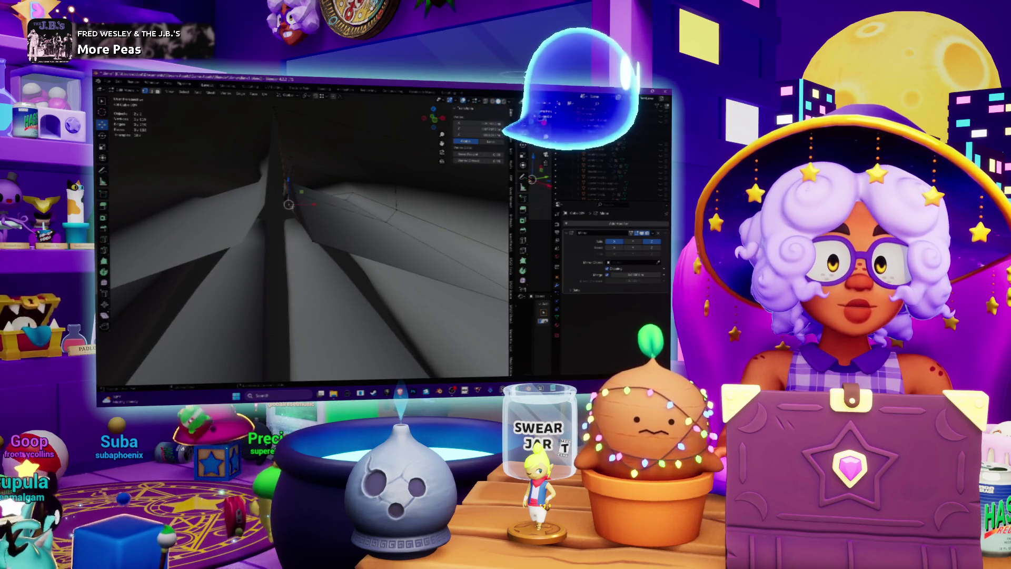
# Step: Extrude new geometry upward from the spike's tip
pyautogui.press('e')
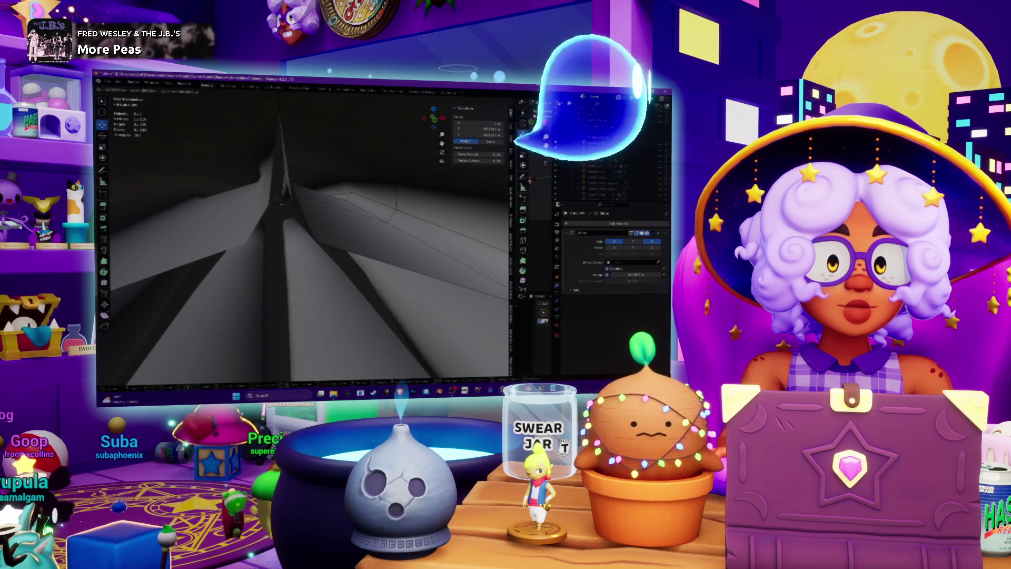
pyautogui.press('Return')
pyautogui.press('e')
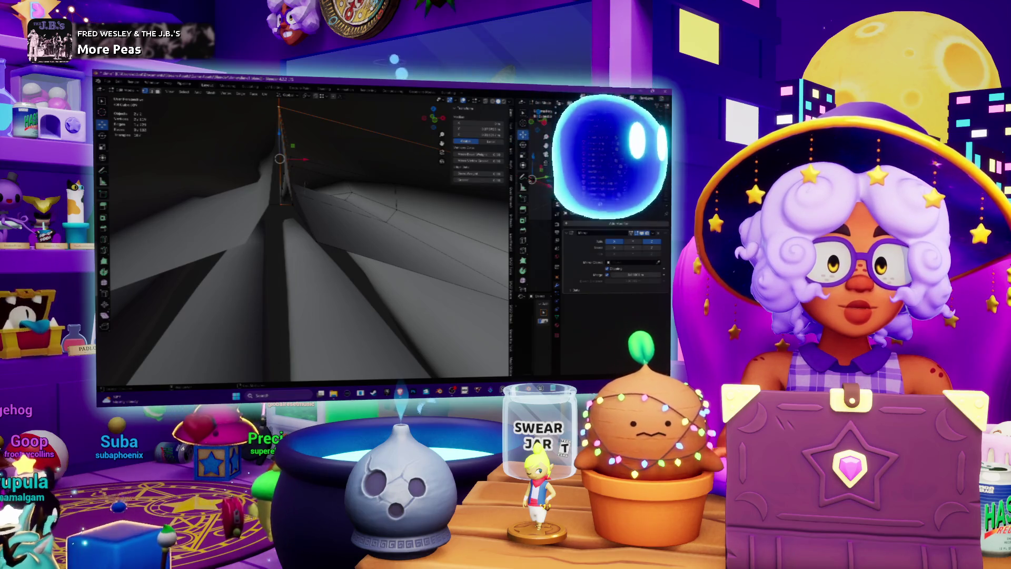
pyautogui.moveTo(303, 237); pyautogui.dragTo(311, 332, button='middle')
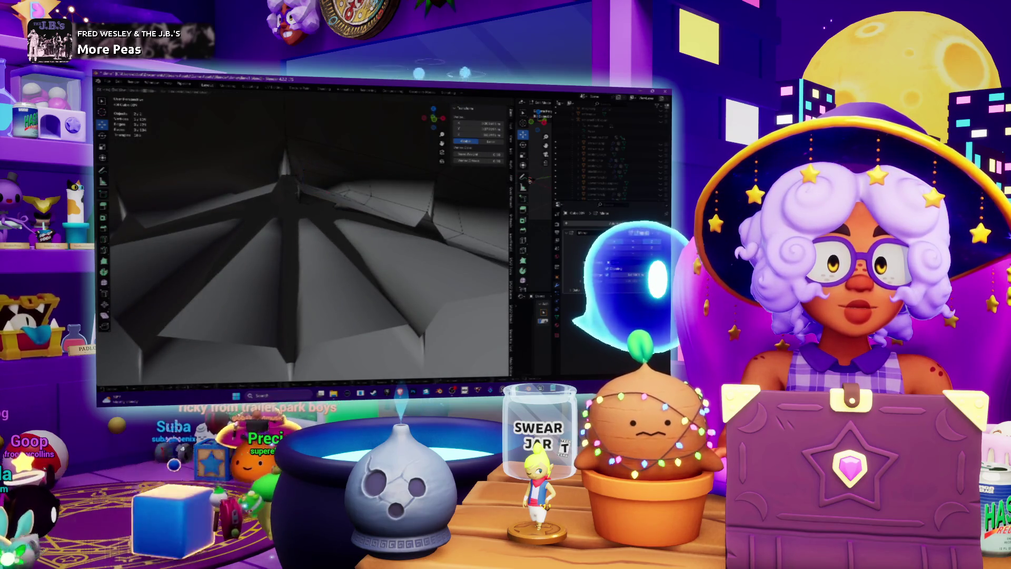
pyautogui.press('Tab')
pyautogui.press('e')
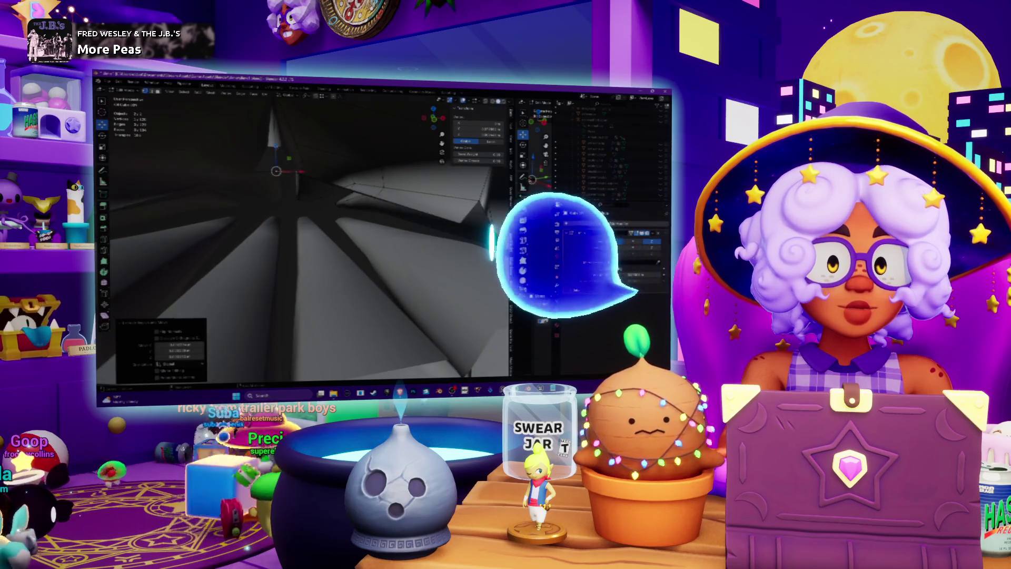
pyautogui.press('g')
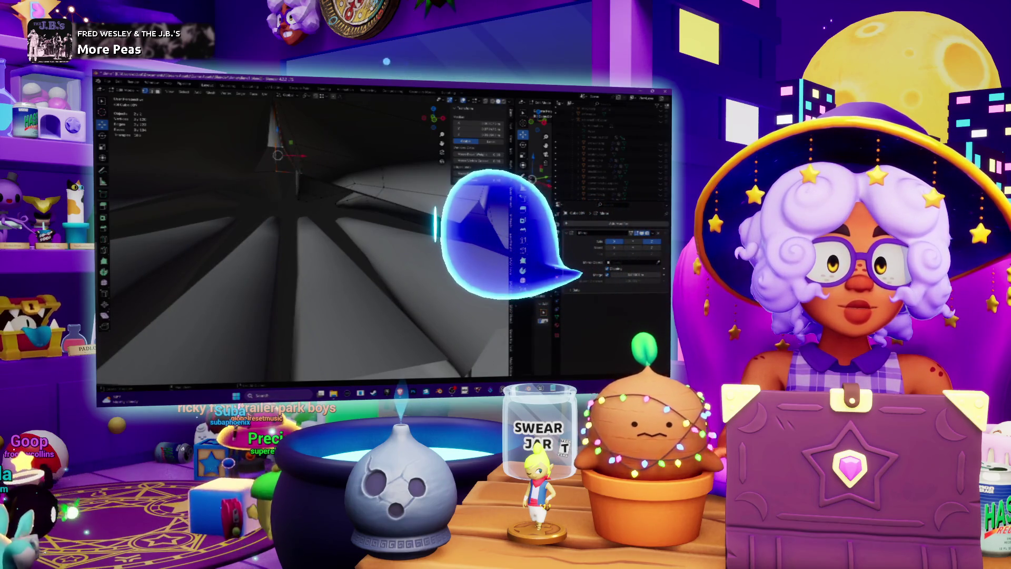
# Step: Shift the selected spike vertices down and to the left
pyautogui.moveTo(316, 263)
pyautogui.mouseDown(button='middle')
pyautogui.moveTo(295, 274)
pyautogui.moveTo(369, 221)
pyautogui.moveTo(348, 226)
pyautogui.mouseUp(button='middle')
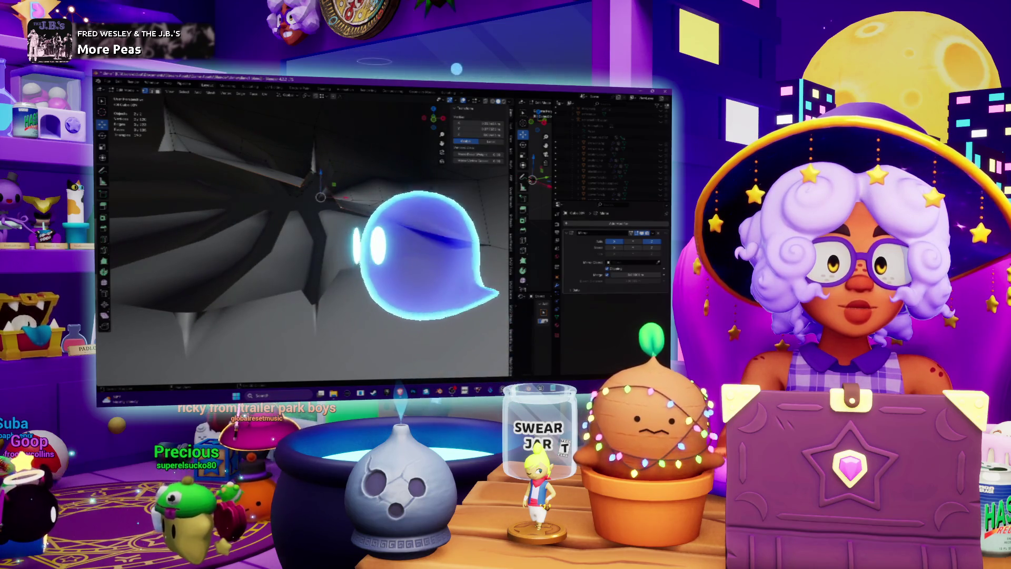
pyautogui.moveTo(348, 226); pyautogui.dragTo(295, 245, button='middle')
pyautogui.moveTo(231, 200)
pyautogui.mouseDown(button='middle')
pyautogui.moveTo(222, 181)
pyautogui.moveTo(366, 218)
pyautogui.mouseUp(button='middle')
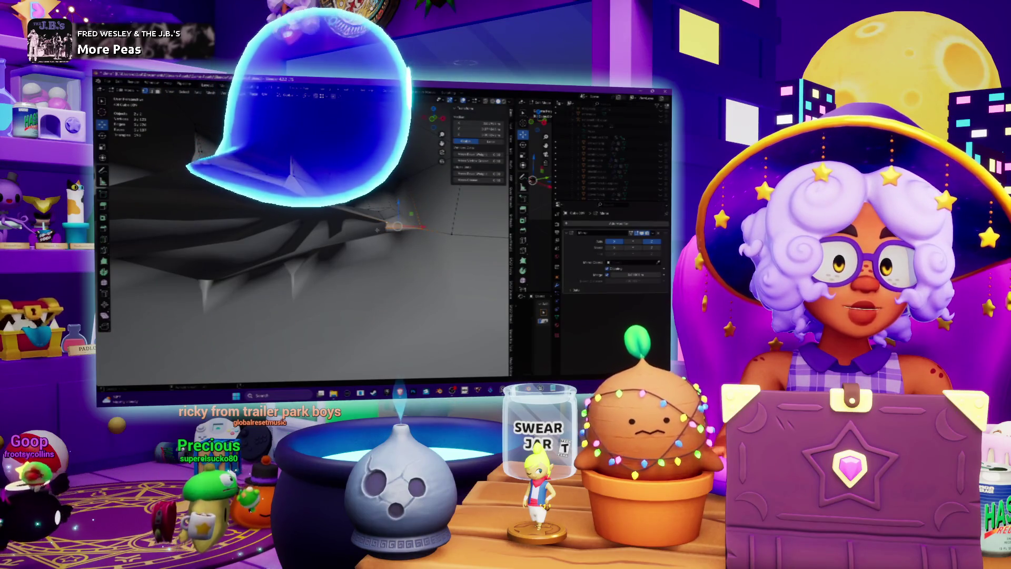
pyautogui.moveTo(377, 230); pyautogui.dragTo(397, 230, button='middle')
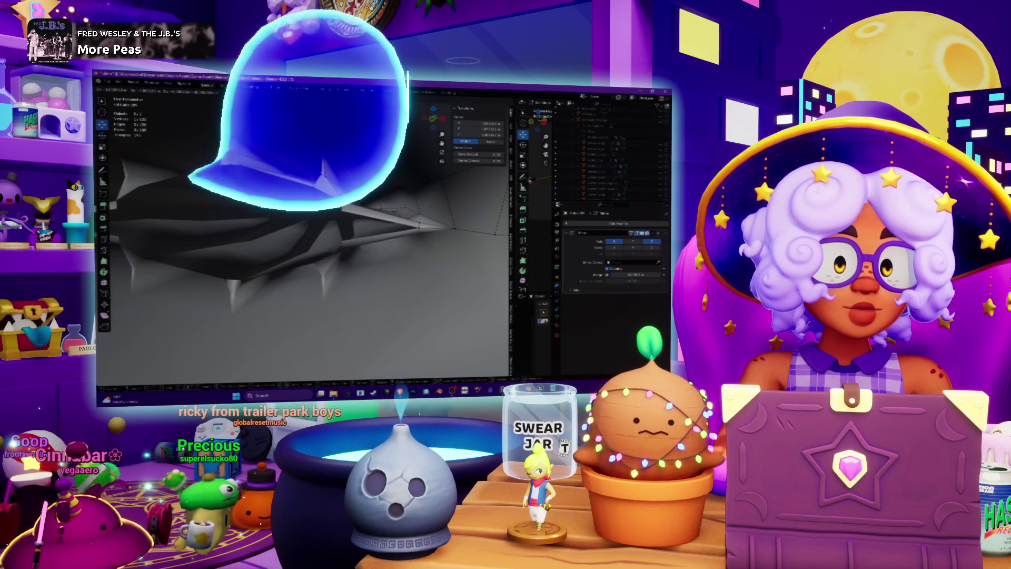
pyautogui.press('Return')
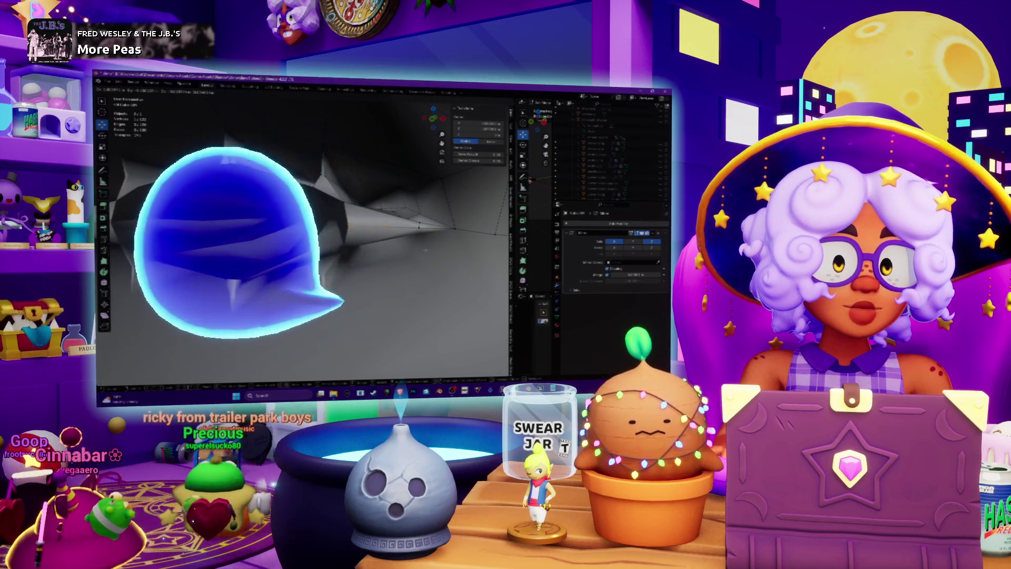
pyautogui.moveTo(368, 237); pyautogui.dragTo(413, 235, button='middle')
pyautogui.press('g')
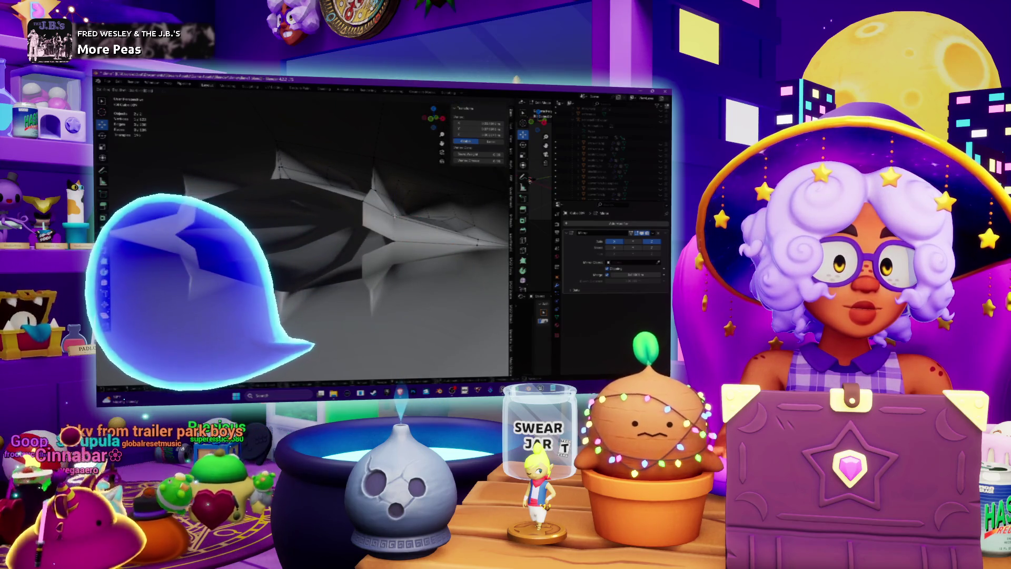
pyautogui.press('Return')
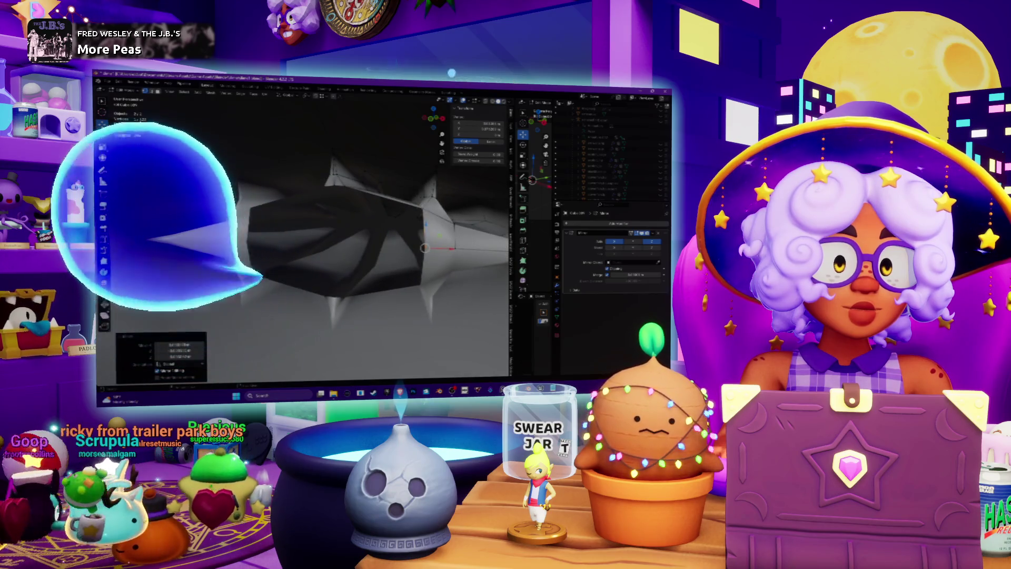
# Step: Grab the middle vertices and move them together to close the centre gap
pyautogui.moveTo(368, 237); pyautogui.dragTo(384, 231, button='middle')
pyautogui.press('Tab')
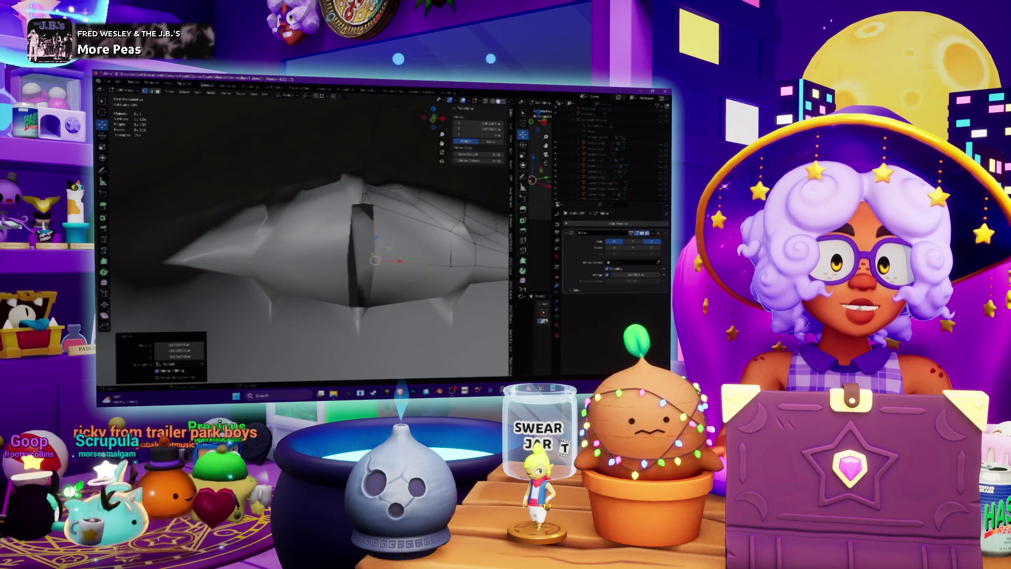
pyautogui.press('g')
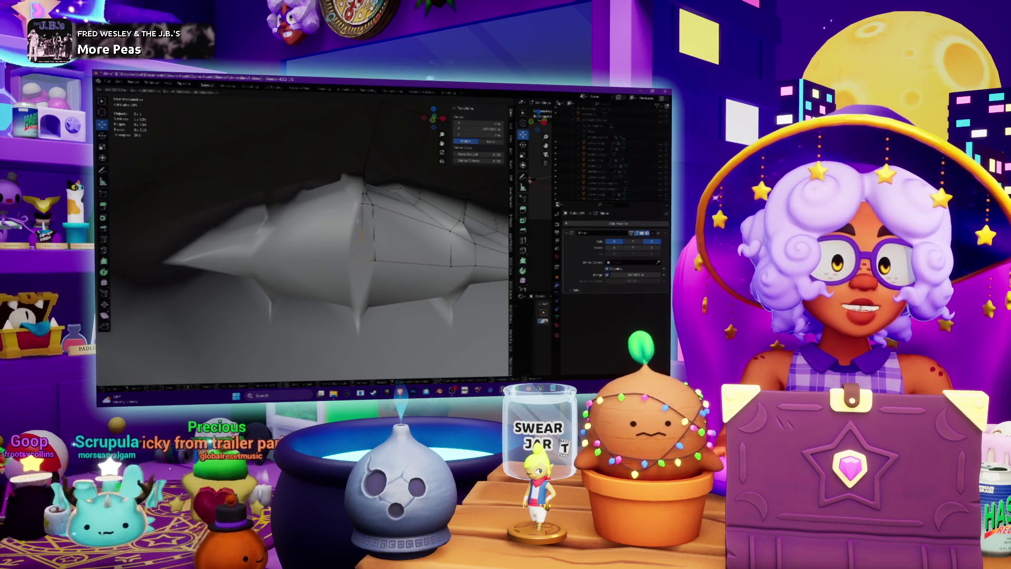
pyautogui.press('Return')
pyautogui.moveTo(316, 237); pyautogui.dragTo(389, 205, button='middle')
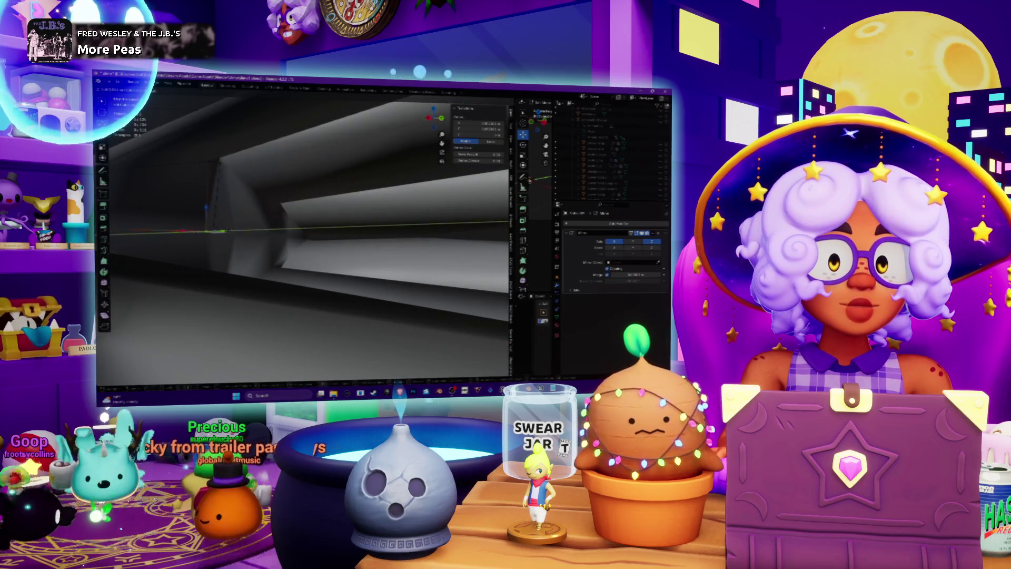
pyautogui.moveTo(306, 237); pyautogui.dragTo(326, 232, button='middle')
# Step: Apply Shade Smooth from the Face menu to the selected tentacle faces
pyautogui.moveTo(273, 132); pyautogui.dragTo(288, 121, button='middle')
pyautogui.click(288, 121)
pyautogui.click(261, 94)
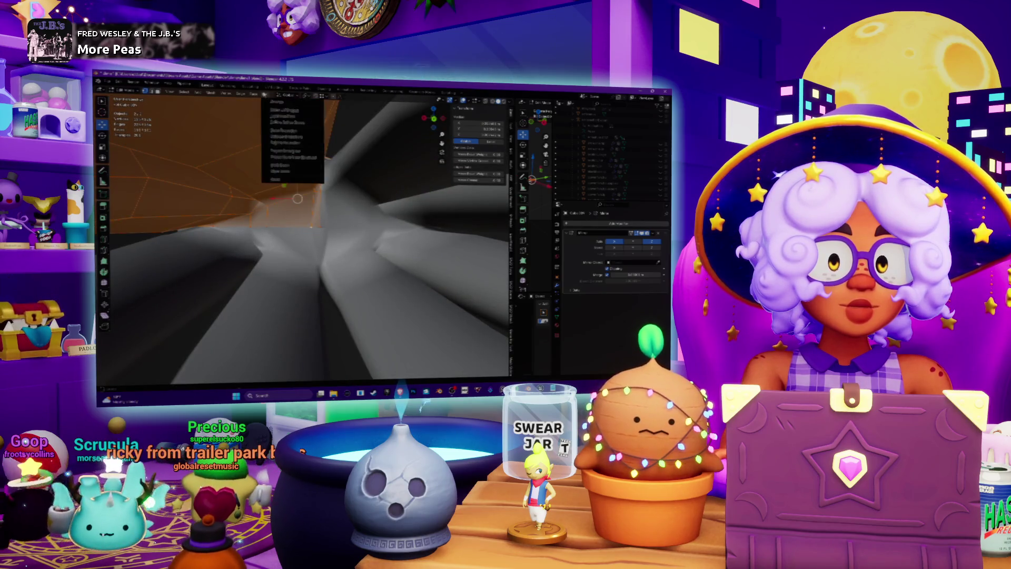
pyautogui.moveTo(254, 94)
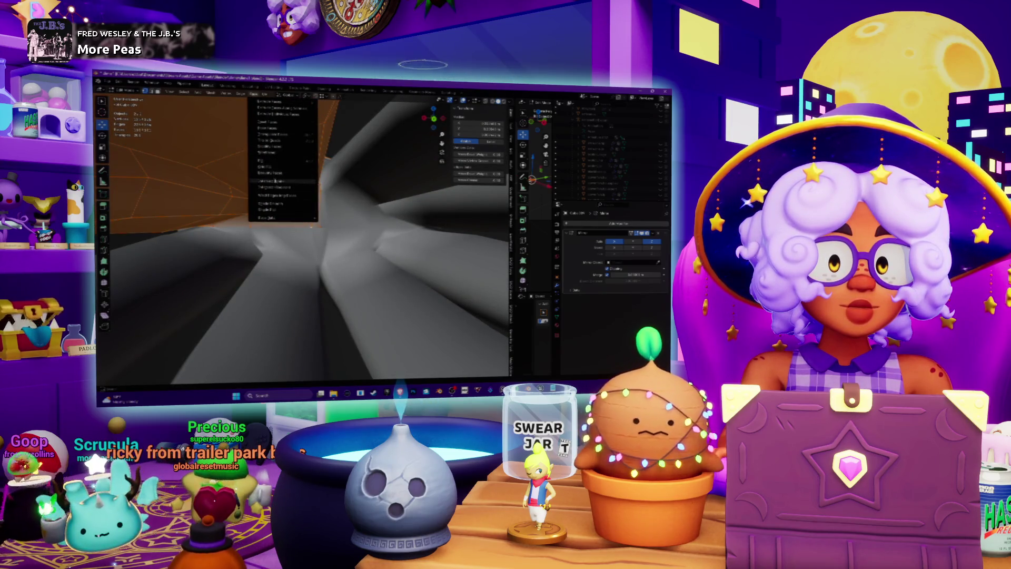
pyautogui.click(270, 205)
pyautogui.scroll(-6, 270, 205)
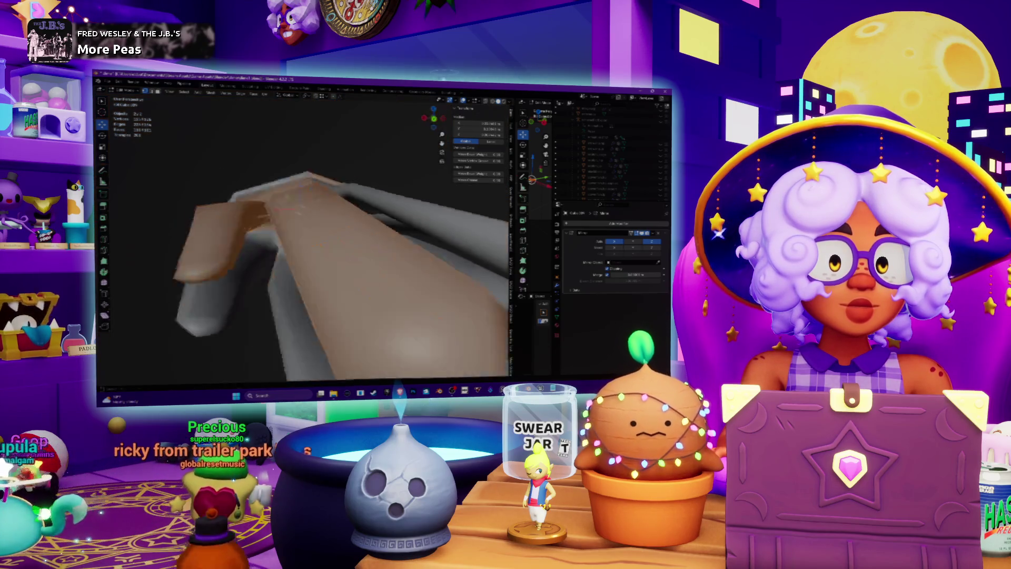
pyautogui.moveTo(326, 226); pyautogui.dragTo(279, 225, button='middle')
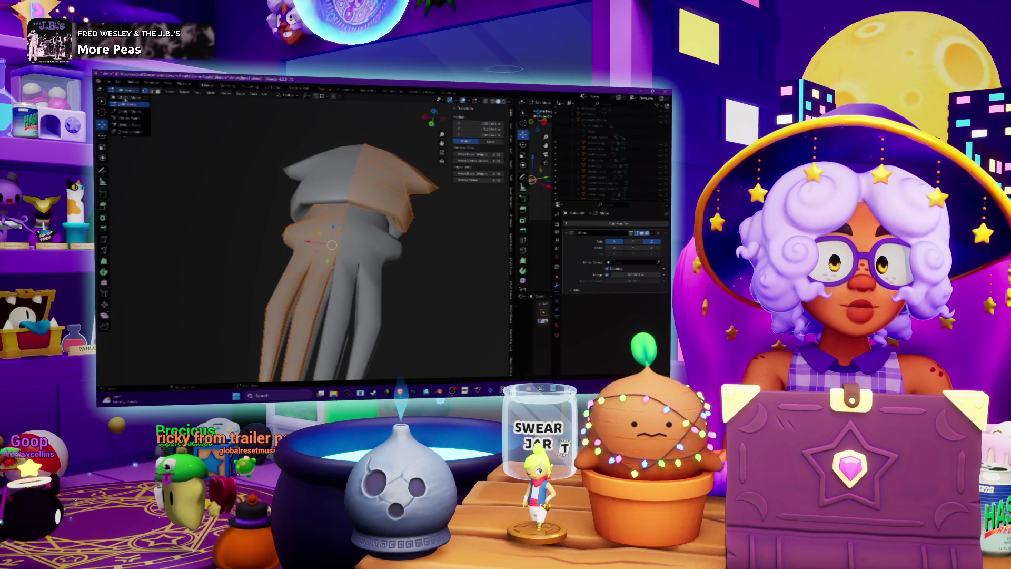
# Step: Return to Object Mode and view the smoothed tentacles from the side
pyautogui.click(125, 100)
pyautogui.moveTo(226, 222); pyautogui.dragTo(285, 208, button='middle')
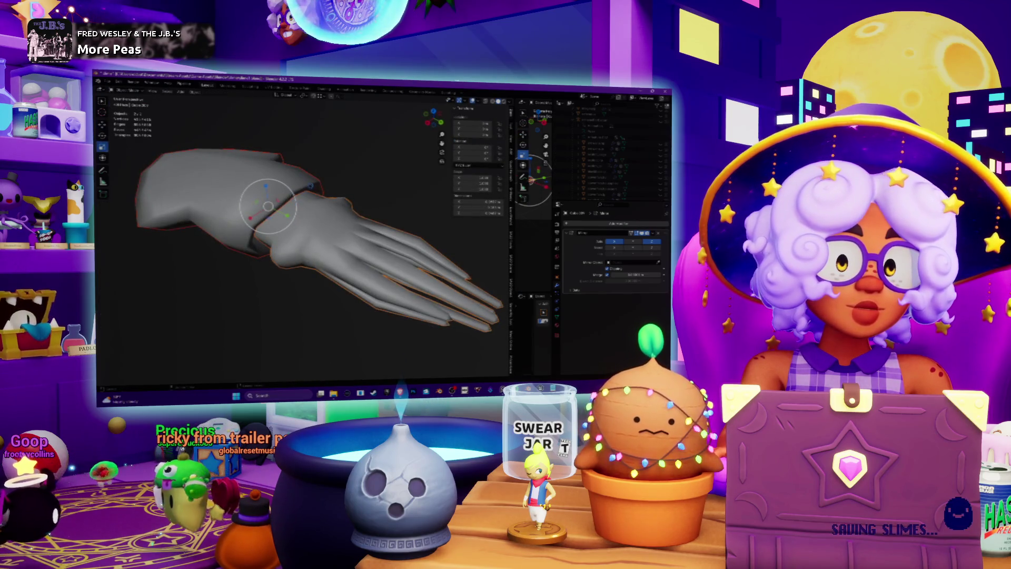
pyautogui.moveTo(328, 175)
pyautogui.mouseDown(button='middle')
pyautogui.moveTo(294, 220)
pyautogui.moveTo(302, 205)
pyautogui.mouseUp(button='middle')
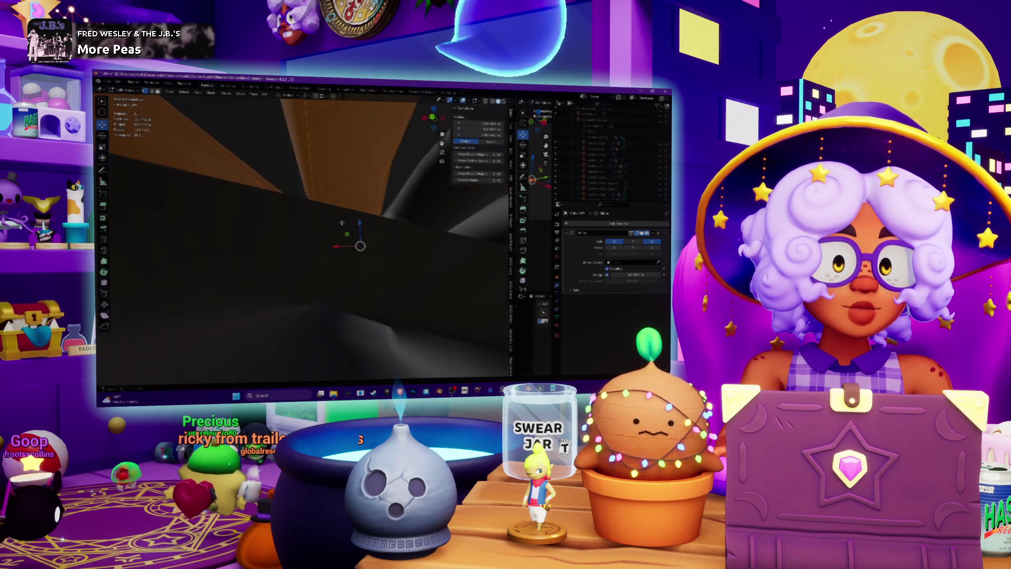
pyautogui.moveTo(342, 222); pyautogui.dragTo(292, 261, button='middle')
pyautogui.scroll(3, 311, 248)
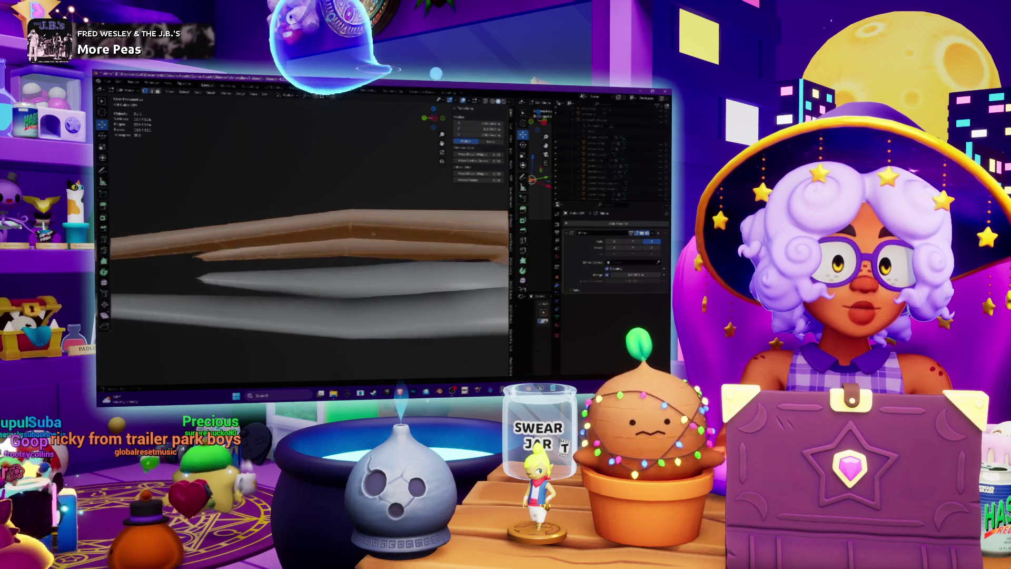
# Step: Select an edge loop on the top tentacle and reshape it to taper the tip
pyautogui.keyDown('alt'); pyautogui.click(316, 227); pyautogui.keyUp('alt')
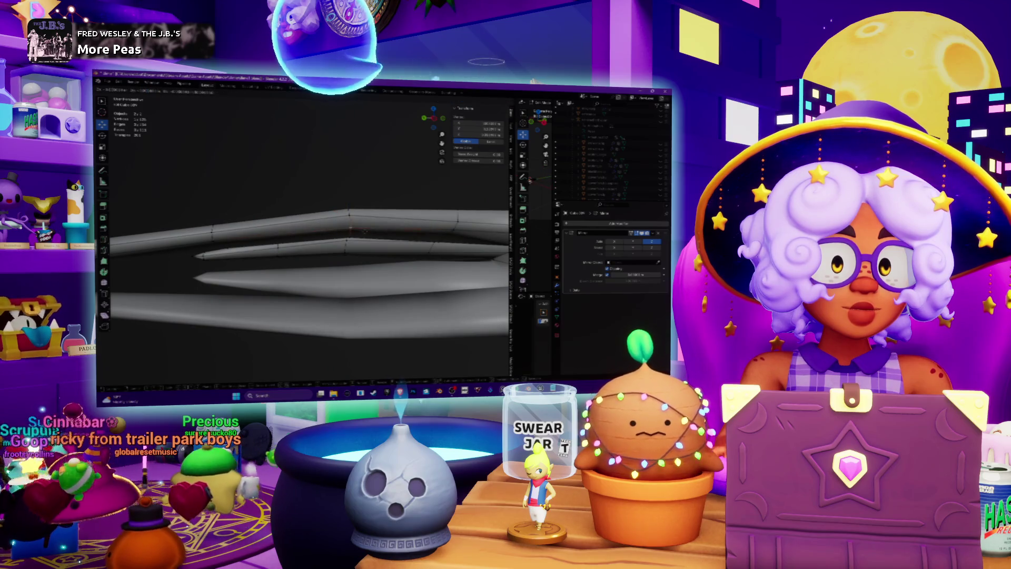
pyautogui.press('g')
pyautogui.click(400, 233)
pyautogui.moveTo(422, 232)
pyautogui.mouseDown(button='middle')
pyautogui.moveTo(487, 232)
pyautogui.moveTo(461, 233)
pyautogui.mouseUp(button='middle')
pyautogui.click(437, 232)
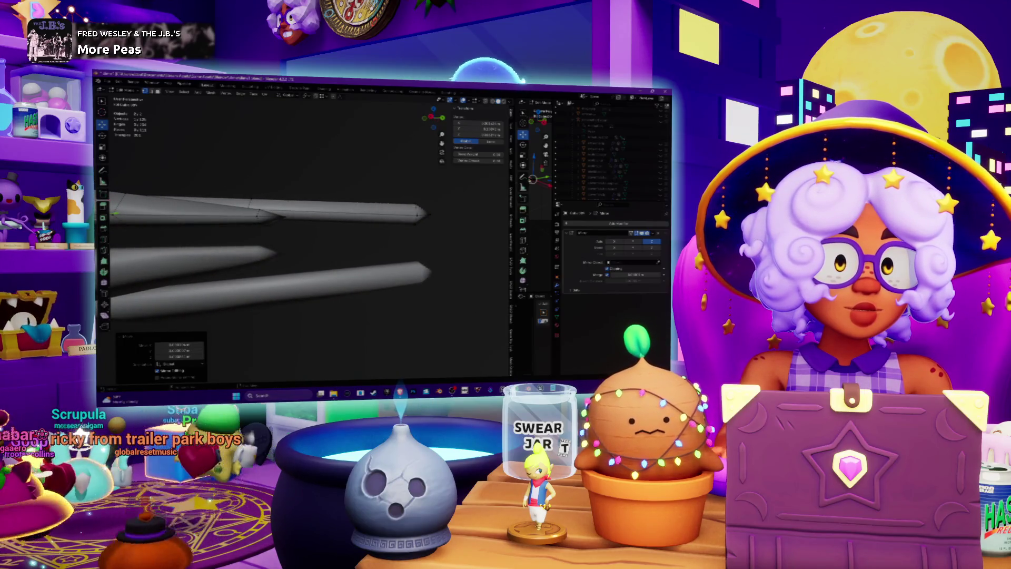
# Step: Move the upper and lower edges of the tentacle tip to narrow it
pyautogui.click(369, 204)
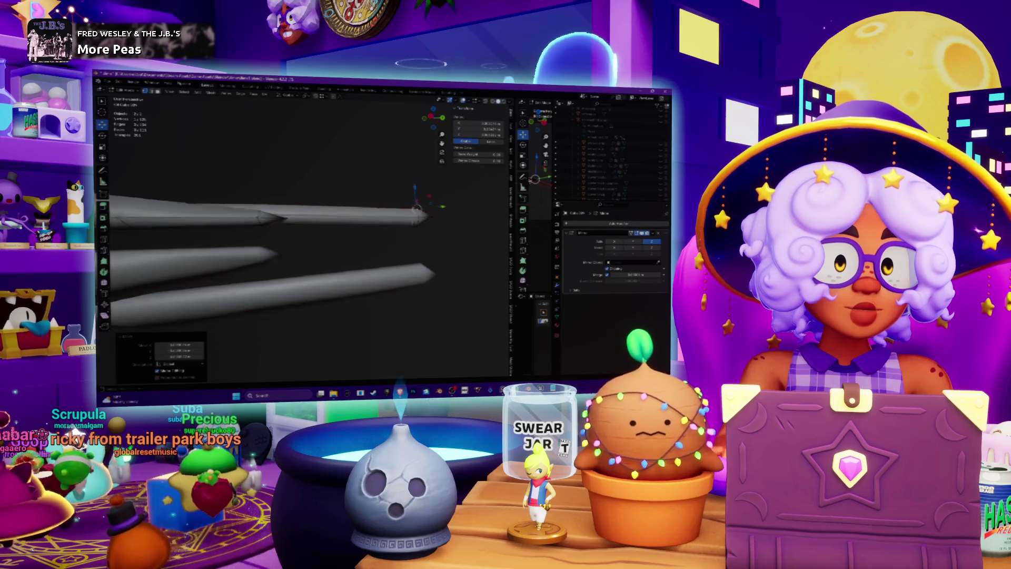
pyautogui.moveTo(416, 209); pyautogui.dragTo(423, 214)
pyautogui.click(424, 230)
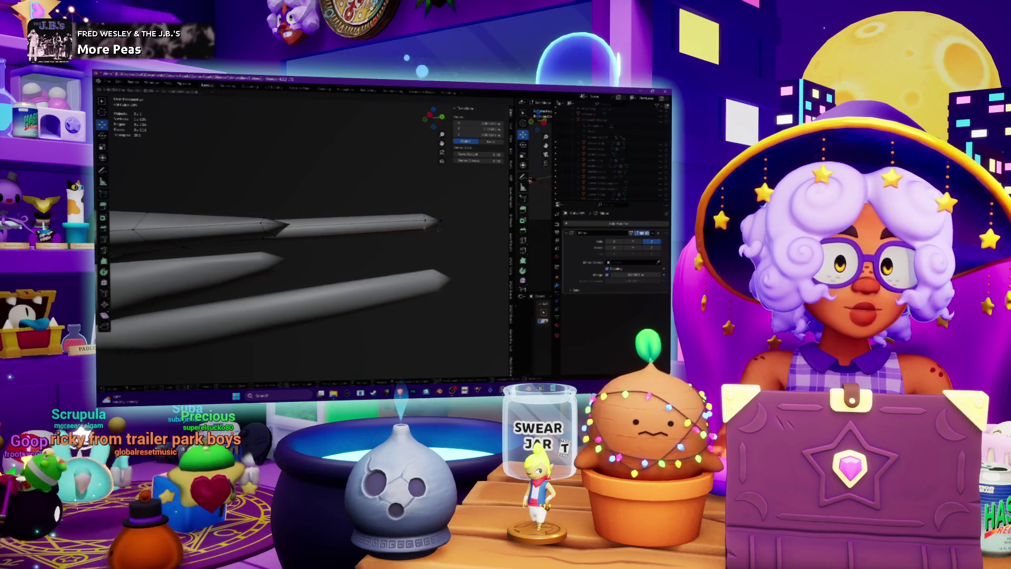
pyautogui.moveTo(440, 229)
pyautogui.mouseDown(button='middle')
pyautogui.moveTo(329, 208)
pyautogui.moveTo(317, 216)
pyautogui.mouseUp(button='middle')
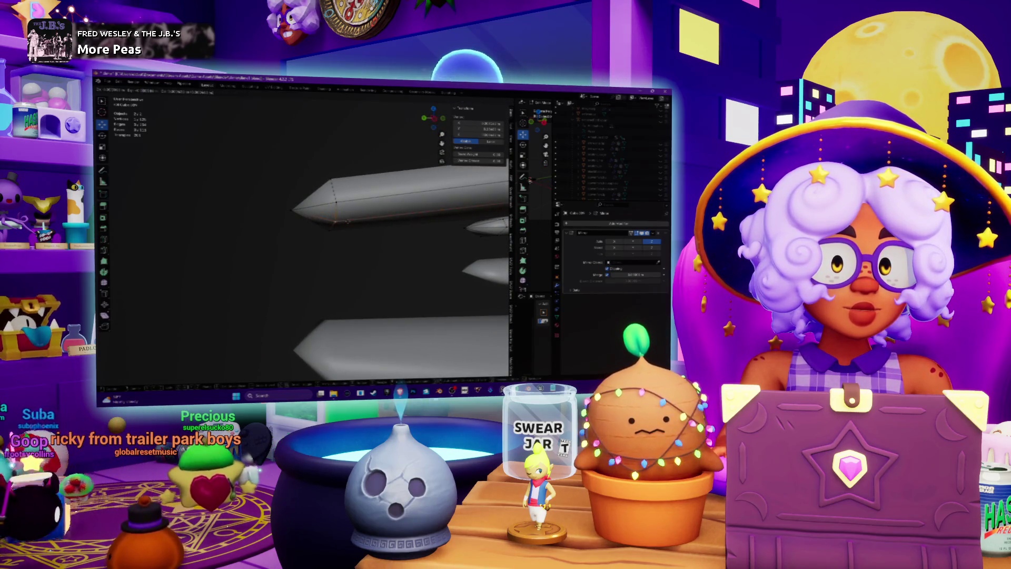
pyautogui.moveTo(334, 221)
pyautogui.mouseDown(button='middle')
pyautogui.moveTo(333, 243)
pyautogui.moveTo(342, 232)
pyautogui.moveTo(426, 243)
pyautogui.mouseUp(button='middle')
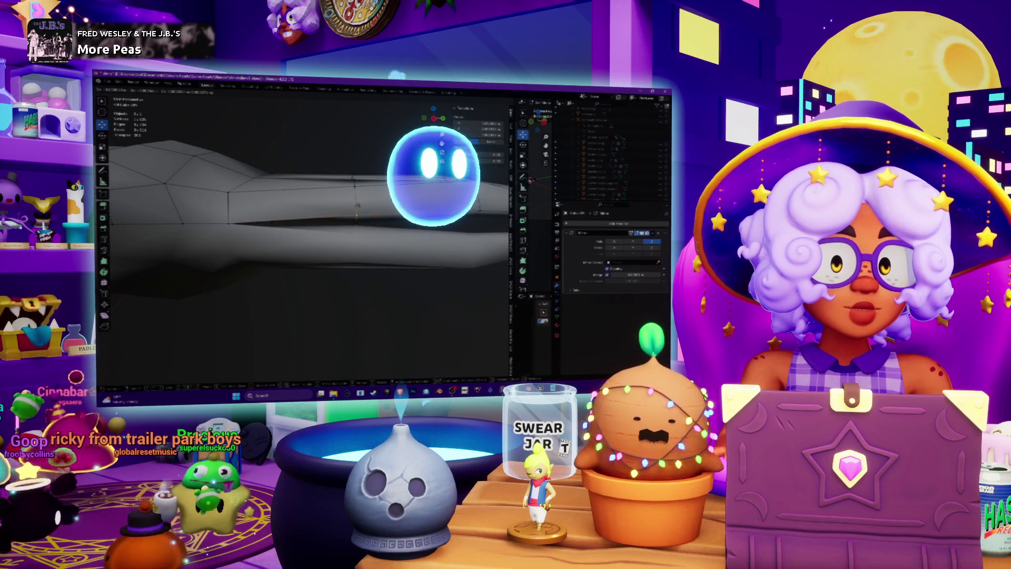
pyautogui.press('Tab')
pyautogui.moveTo(426, 244); pyautogui.dragTo(427, 243, button='middle')
pyautogui.moveTo(435, 177); pyautogui.dragTo(443, 185, button='middle')
pyautogui.press('Tab')
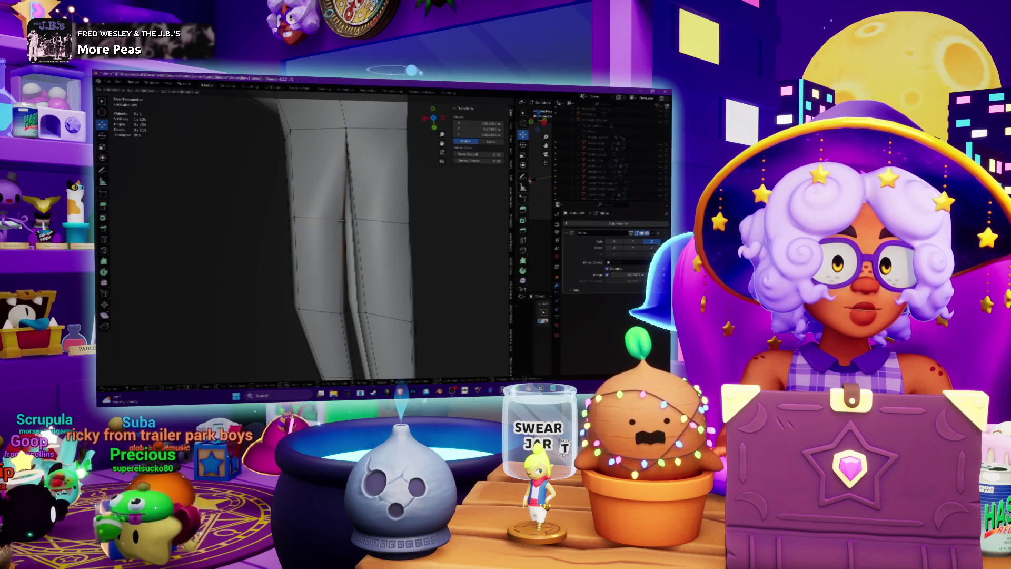
# Step: Move a chosen tentacle vertex to a new position
pyautogui.moveTo(341, 220); pyautogui.dragTo(340, 220)
pyautogui.moveTo(341, 221); pyautogui.dragTo(363, 223, button='middle')
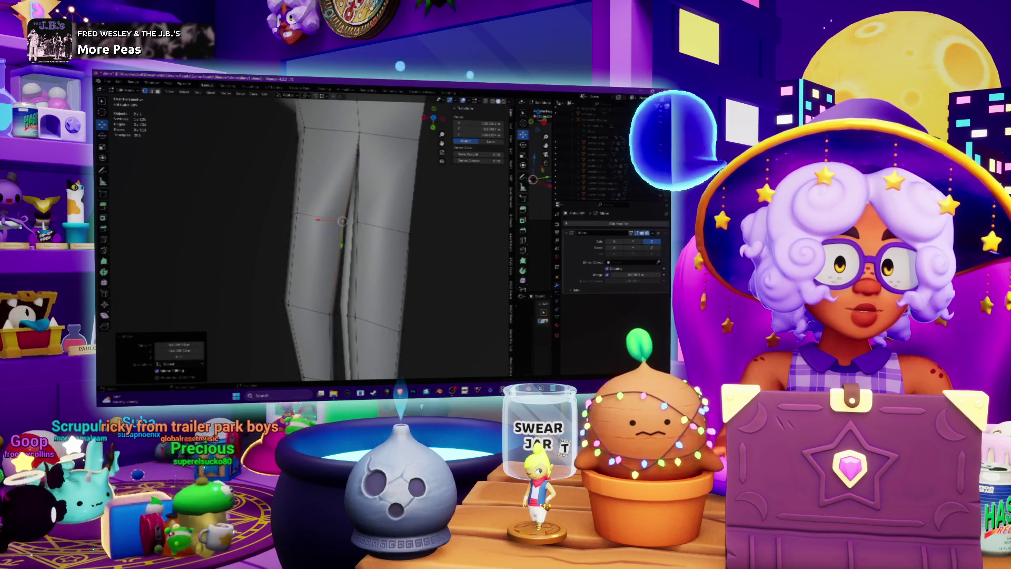
pyautogui.press('g')
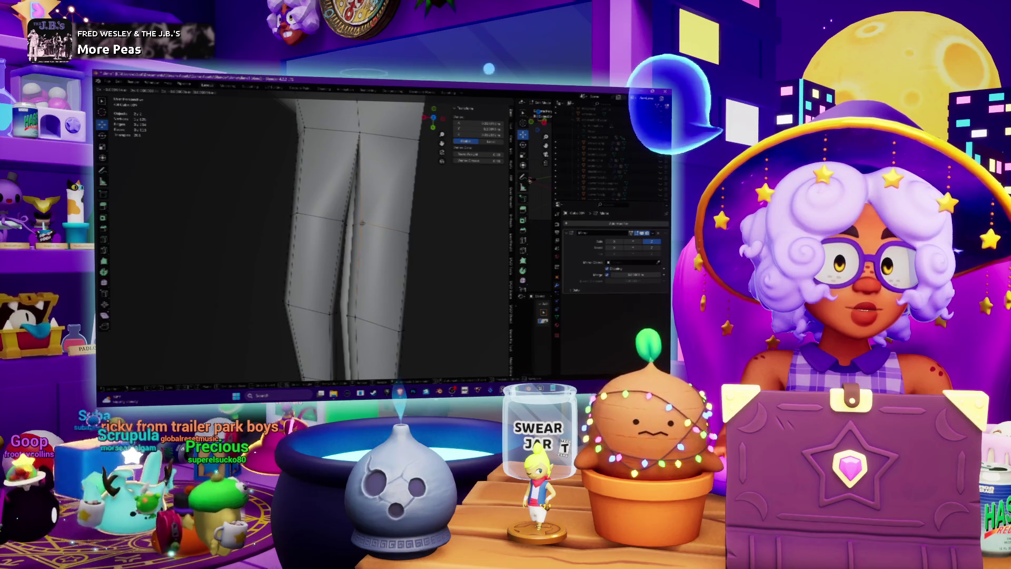
pyautogui.click(362, 224)
pyautogui.moveTo(362, 223)
pyautogui.mouseDown(button='middle')
pyautogui.moveTo(349, 167)
pyautogui.moveTo(337, 166)
pyautogui.moveTo(340, 174)
pyautogui.mouseUp(button='middle')
pyautogui.moveTo(464, 204)
pyautogui.mouseDown(button='middle')
pyautogui.moveTo(428, 208)
pyautogui.moveTo(474, 193)
pyautogui.moveTo(406, 199)
pyautogui.moveTo(364, 189)
pyautogui.mouseUp(button='middle')
# Step: Select another tentacle vertex and slide it twice along the X axis
pyautogui.click(439, 201)
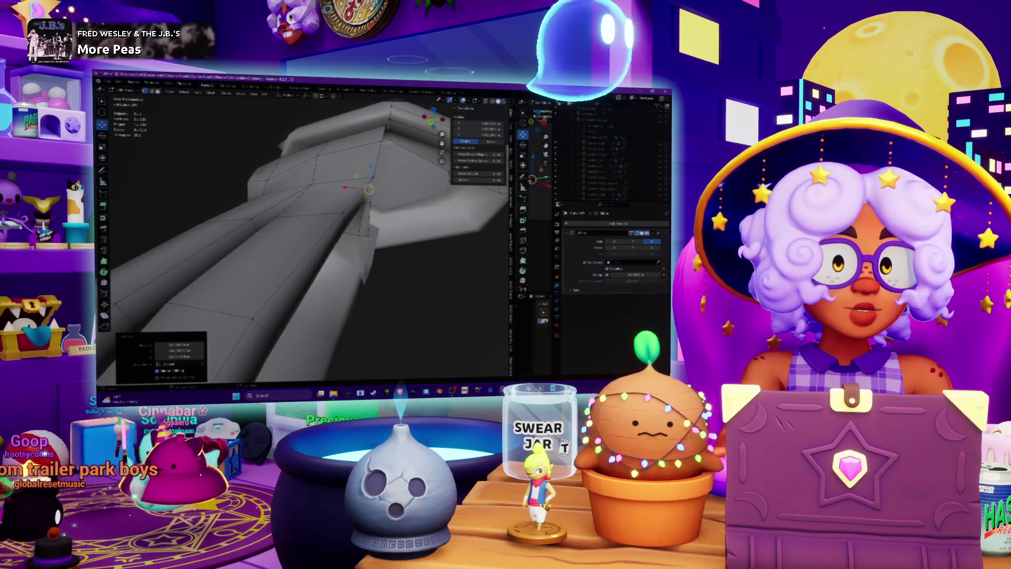
pyautogui.press('g')
pyautogui.press('x')
pyautogui.click(368, 188)
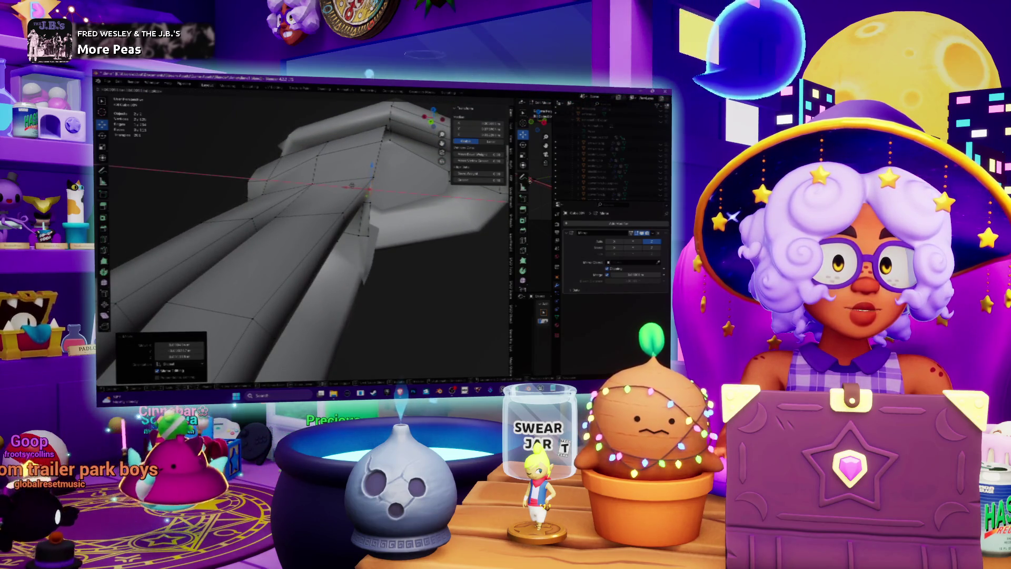
pyautogui.moveTo(326, 221)
pyautogui.mouseDown(button='middle')
pyautogui.moveTo(294, 215)
pyautogui.moveTo(302, 202)
pyautogui.mouseUp(button='middle')
pyautogui.press('g')
pyautogui.press('x')
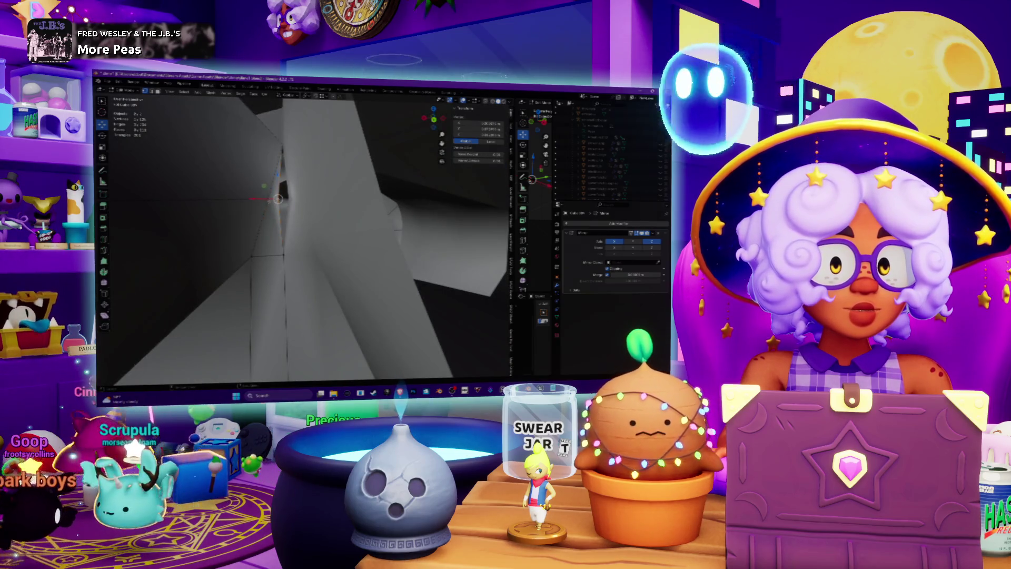
pyautogui.click(292, 173)
pyautogui.moveTo(291, 173); pyautogui.dragTo(313, 156, button='middle')
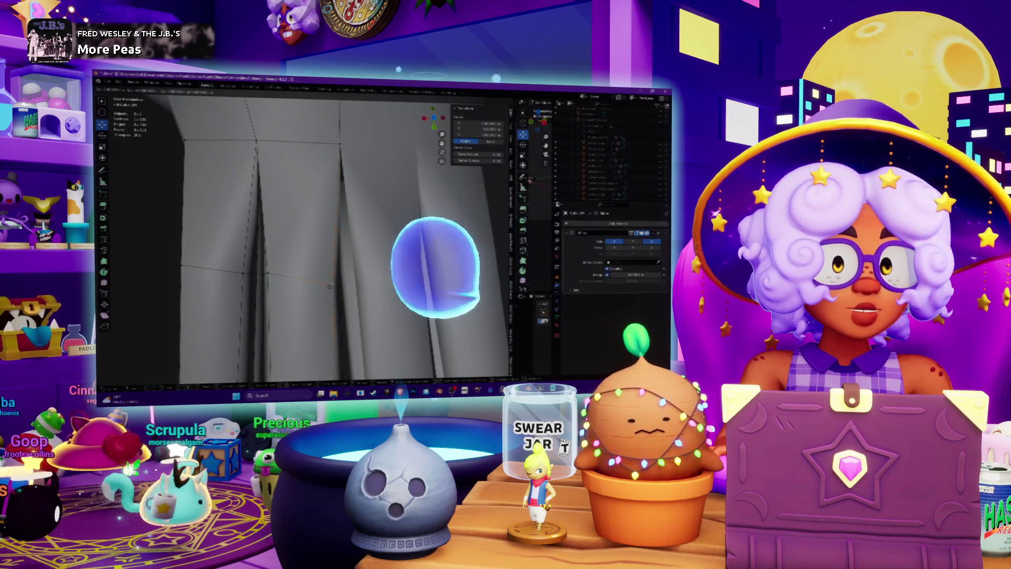
pyautogui.moveTo(314, 156)
pyautogui.mouseDown(button='middle')
pyautogui.moveTo(324, 190)
pyautogui.moveTo(320, 161)
pyautogui.moveTo(329, 162)
pyautogui.mouseUp(button='middle')
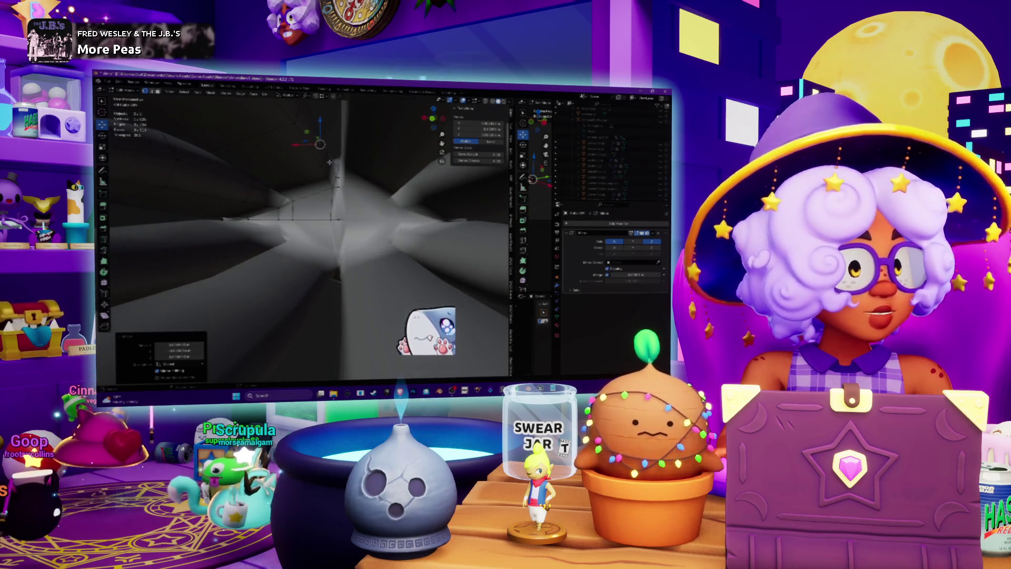
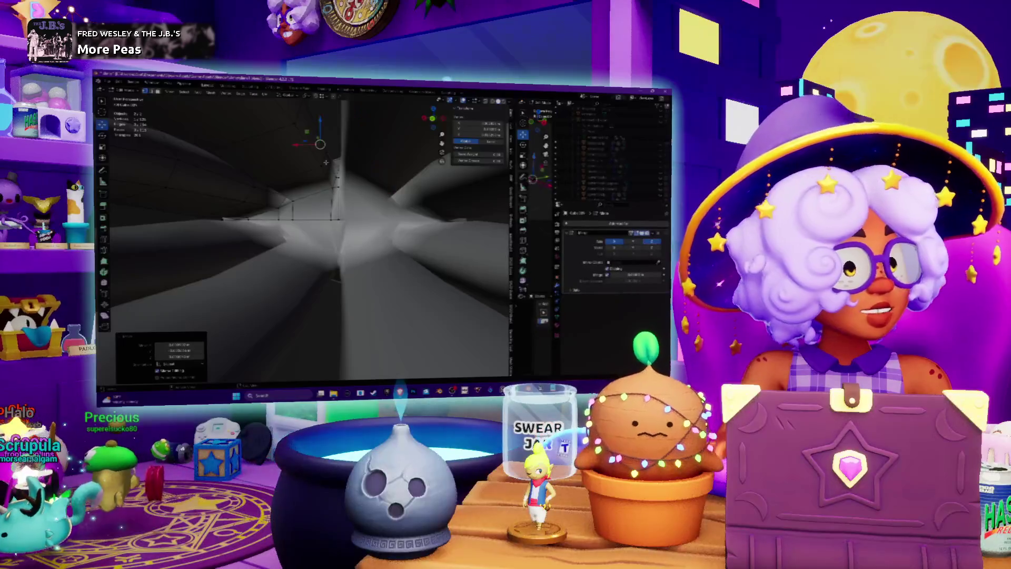
# Step: Zoom and orbit inside the squid mesh toward the mantle-tentacle junction, cancelling the last operation
pyautogui.scroll(5, 311, 236)
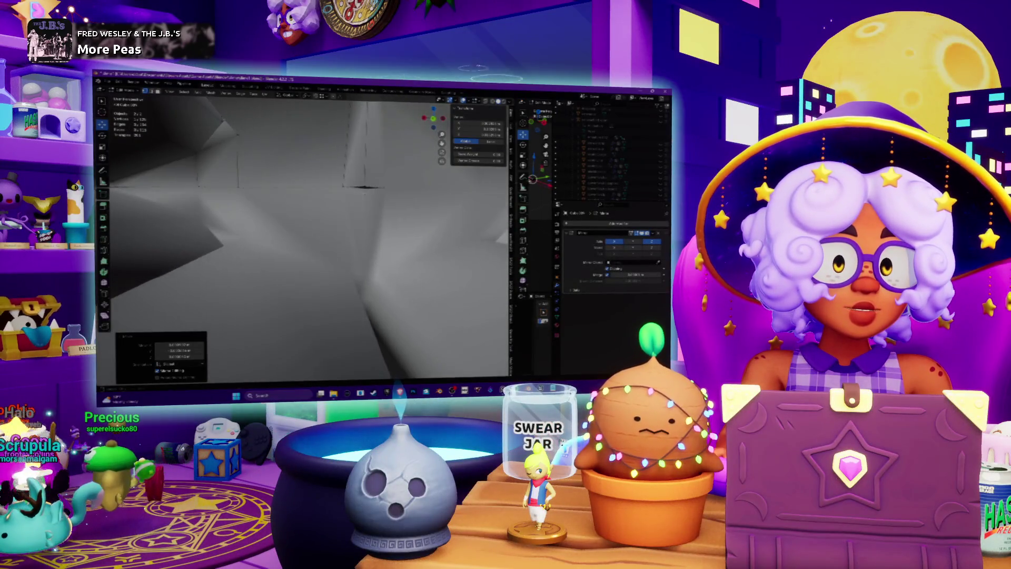
pyautogui.moveTo(365, 188)
pyautogui.mouseDown(button='middle')
pyautogui.moveTo(323, 179)
pyautogui.moveTo(292, 192)
pyautogui.moveTo(326, 221)
pyautogui.moveTo(377, 221)
pyautogui.moveTo(343, 219)
pyautogui.moveTo(324, 202)
pyautogui.moveTo(375, 200)
pyautogui.moveTo(347, 206)
pyautogui.mouseUp(button='middle')
pyautogui.keyDown('shift'); pyautogui.rightClick(352, 222); pyautogui.keyUp('shift')
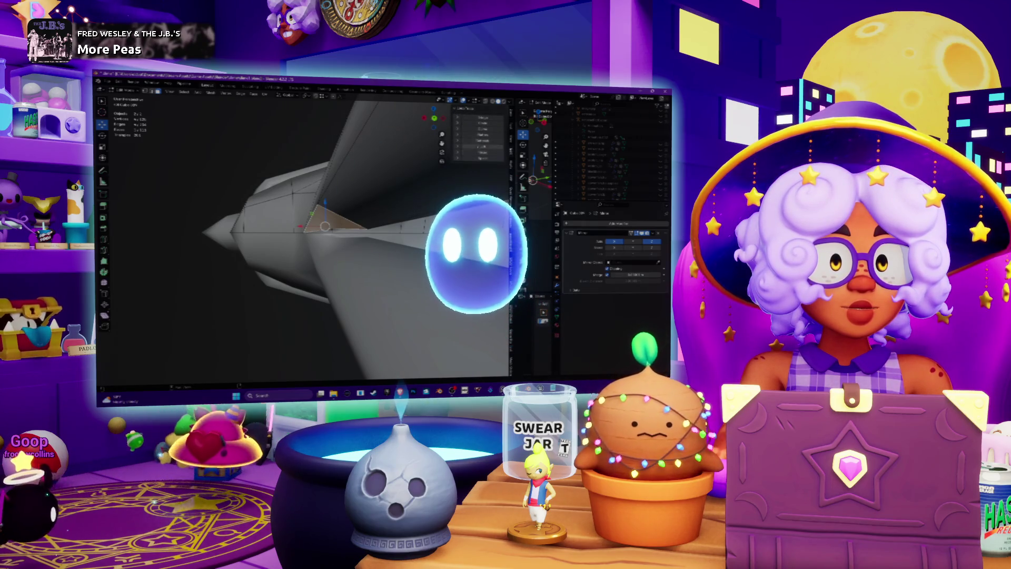
# Step: In Edit Mode, select two neighbouring tentacle faces, orbiting around them to inspect the joins
pyautogui.moveTo(316, 237); pyautogui.dragTo(352, 224, button='middle')
pyautogui.press('Tab')
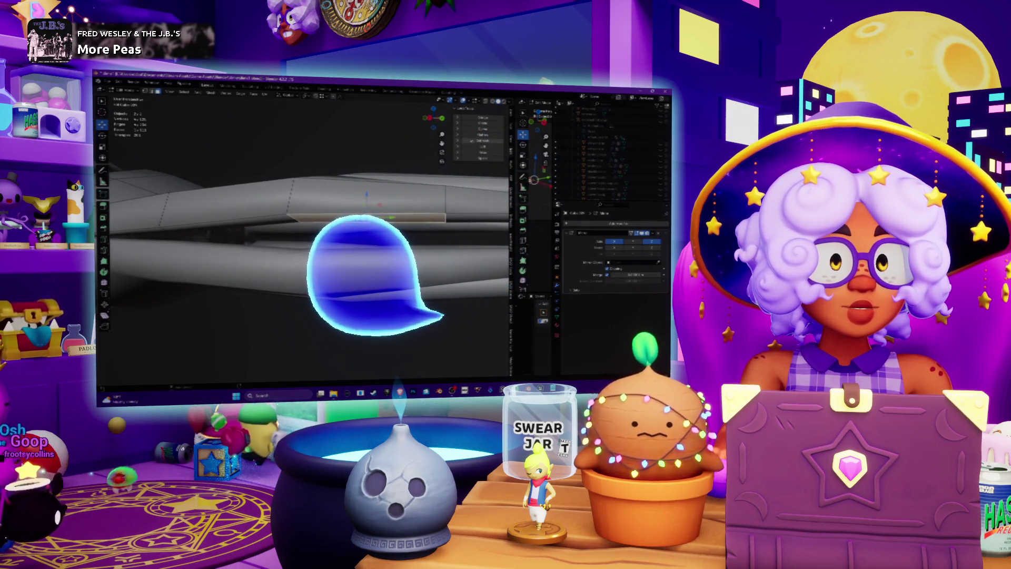
pyautogui.moveTo(474, 137); pyautogui.dragTo(432, 171, button='middle')
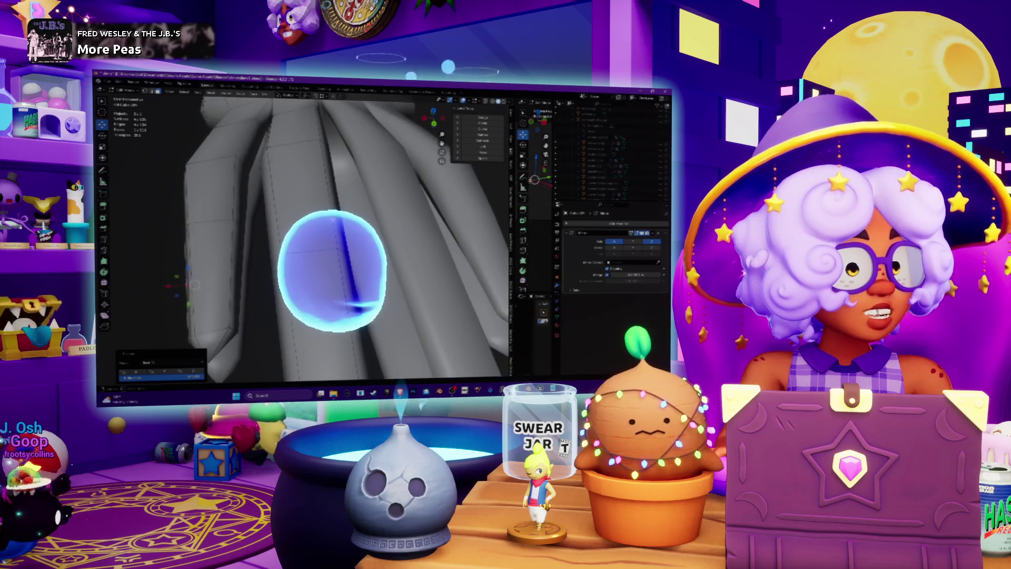
pyautogui.moveTo(333, 240)
pyautogui.mouseDown(button='middle')
pyautogui.moveTo(334, 208)
pyautogui.moveTo(341, 223)
pyautogui.moveTo(339, 214)
pyautogui.moveTo(333, 229)
pyautogui.mouseUp(button='middle')
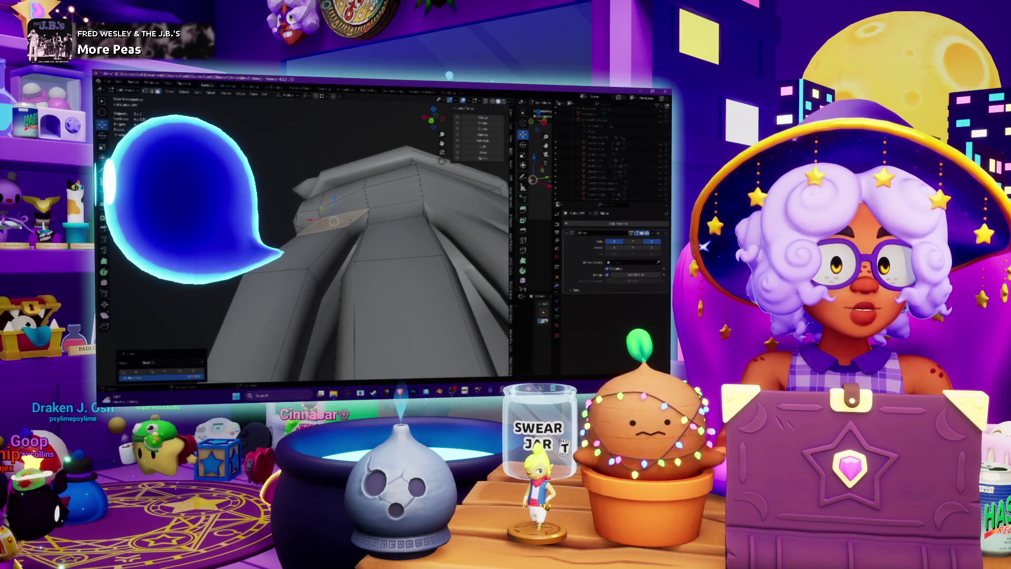
pyautogui.click(359, 224)
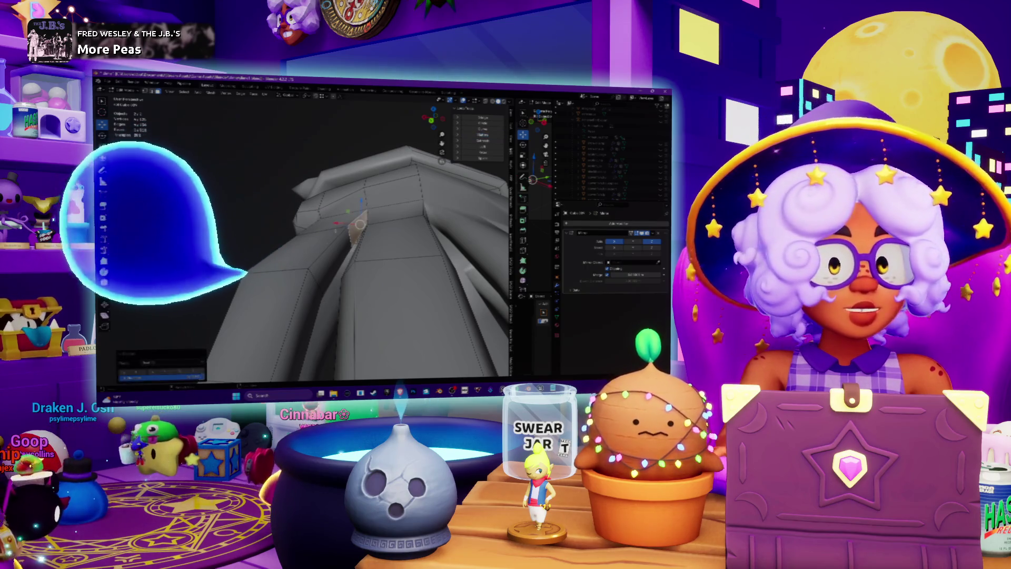
pyautogui.moveTo(359, 224)
pyautogui.mouseDown(button='middle')
pyautogui.moveTo(316, 263)
pyautogui.moveTo(337, 248)
pyautogui.mouseUp(button='middle')
pyautogui.click(329, 292)
pyautogui.moveTo(329, 292)
pyautogui.mouseDown(button='middle')
pyautogui.moveTo(416, 256)
pyautogui.moveTo(424, 192)
pyautogui.moveTo(440, 209)
pyautogui.mouseUp(button='middle')
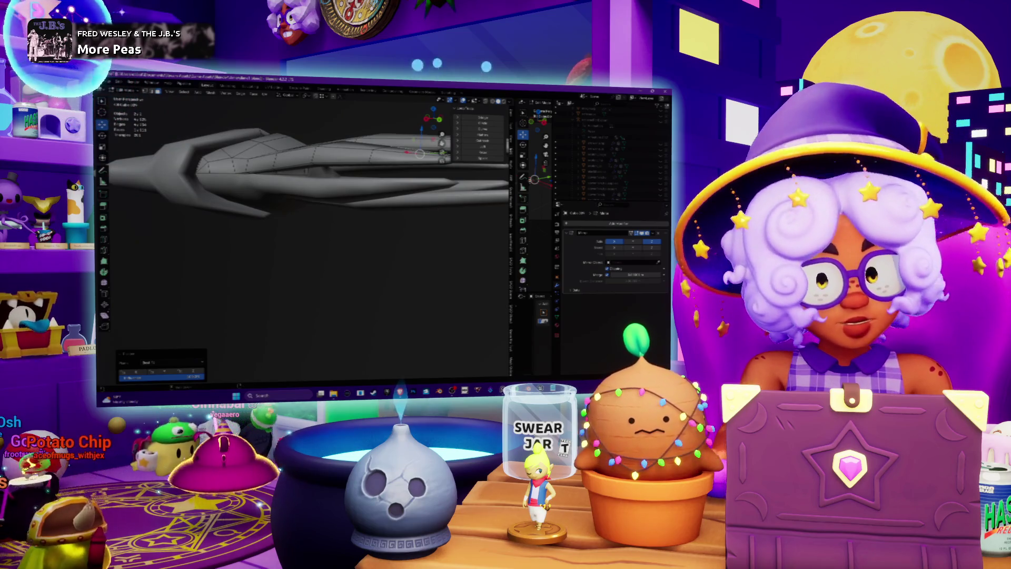
# Step: Select faces along the lower and upper tentacle, undoing one selection change
pyautogui.moveTo(439, 209)
pyautogui.mouseDown(button='middle')
pyautogui.moveTo(435, 195)
pyautogui.moveTo(368, 242)
pyautogui.mouseUp(button='middle')
pyautogui.click(365, 248)
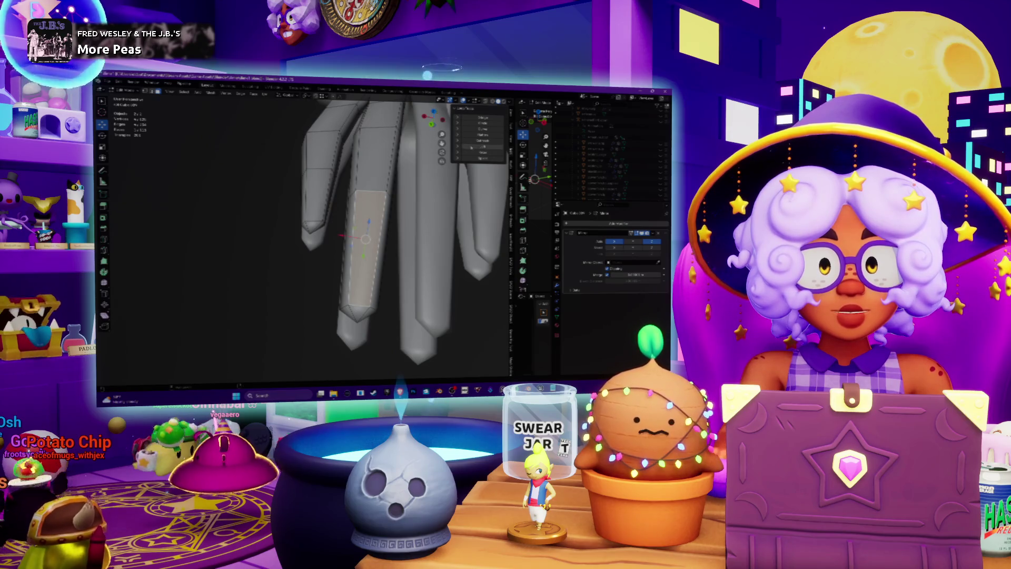
pyautogui.click(375, 158)
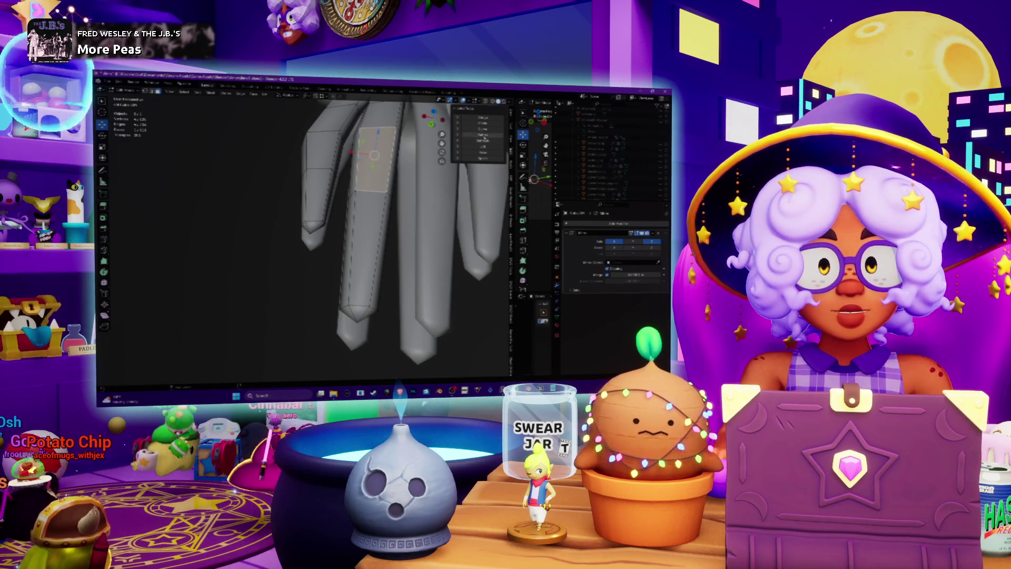
pyautogui.scroll(2, 369, 237)
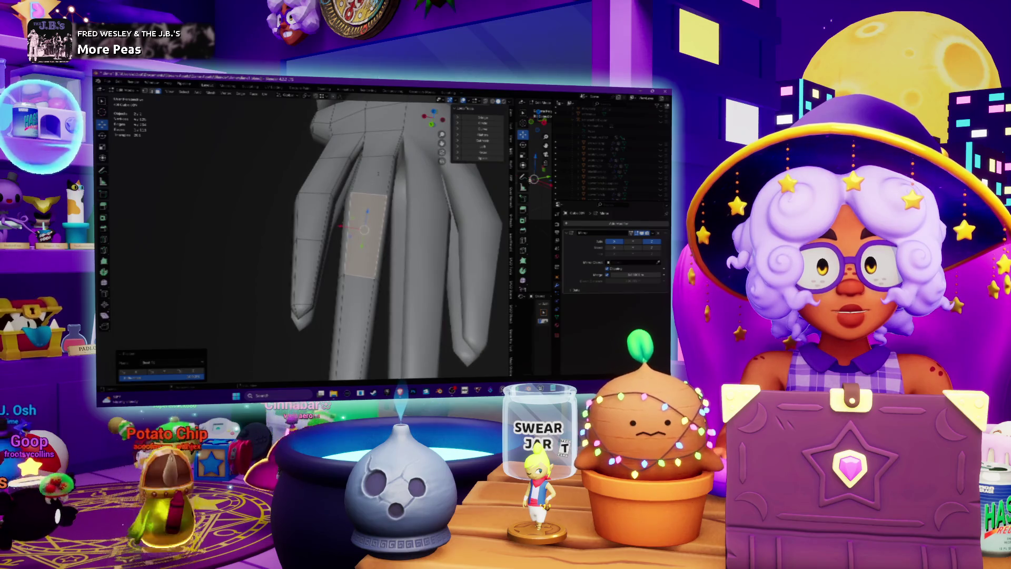
pyautogui.hotkey('ctrl', 'z')
pyautogui.click(379, 140)
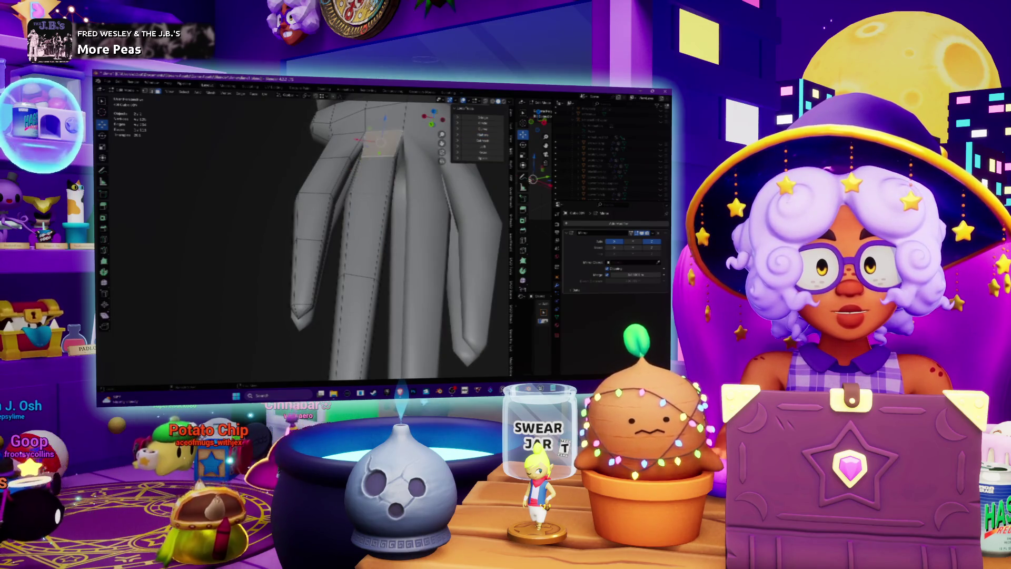
pyautogui.press('e')
# Step: Select the three stray faces inside the tentacle mesh and delete them
pyautogui.moveTo(369, 237)
pyautogui.mouseDown(button='middle')
pyautogui.moveTo(342, 189)
pyautogui.moveTo(321, 210)
pyautogui.mouseUp(button='middle')
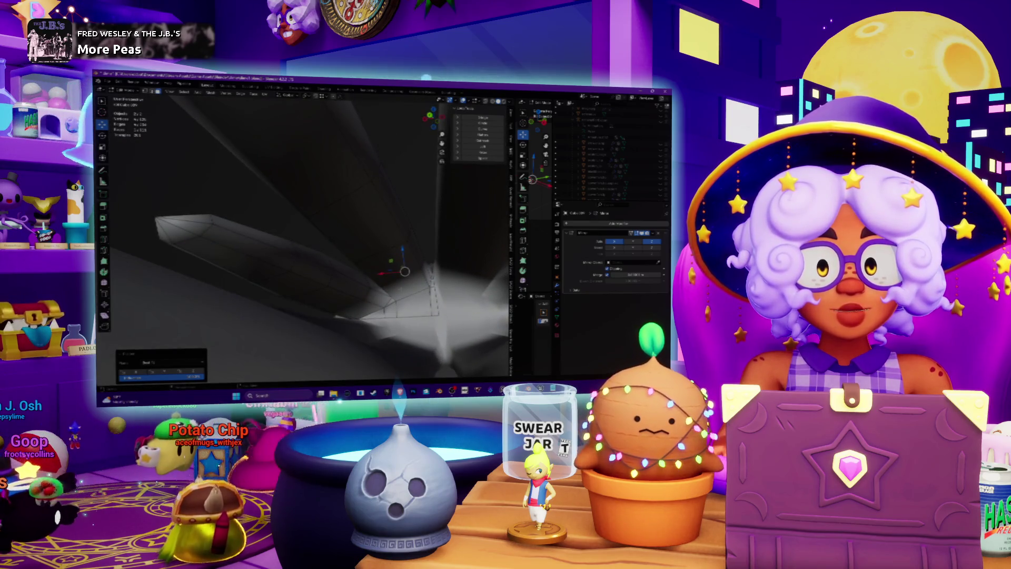
pyautogui.click(410, 279)
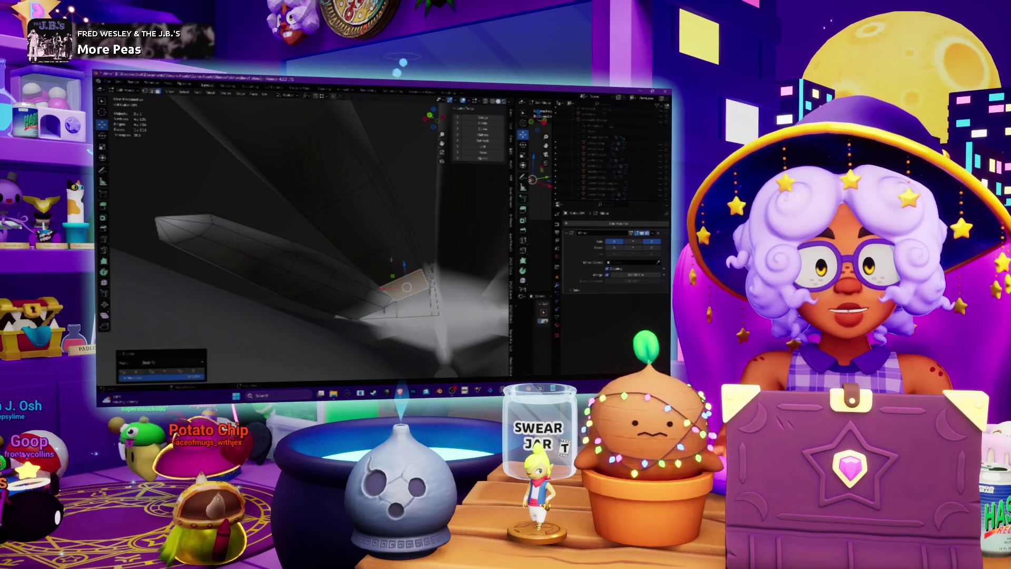
pyautogui.click(480, 156)
pyautogui.click(480, 137)
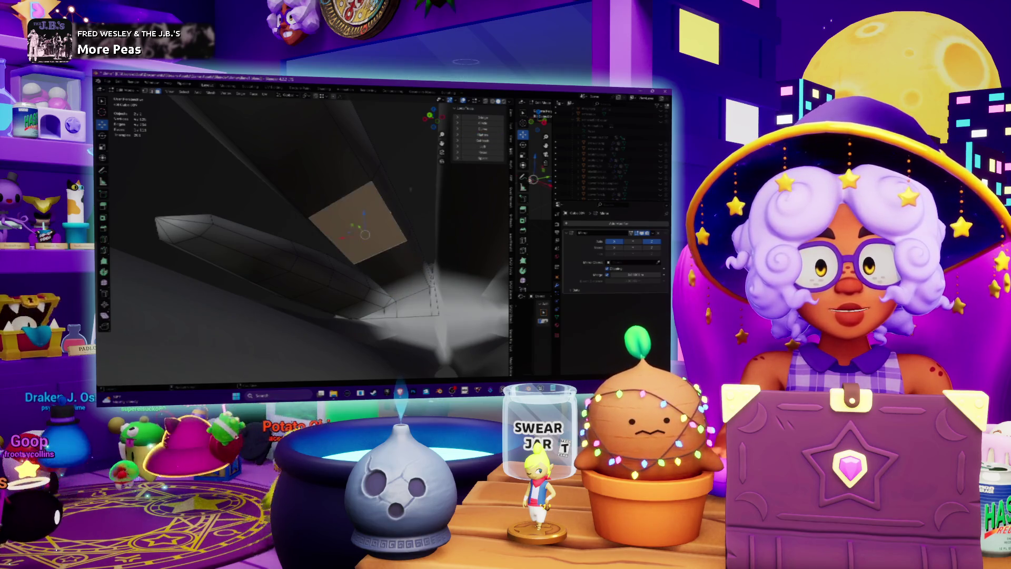
pyautogui.moveTo(482, 140); pyautogui.dragTo(319, 245, button='middle')
pyautogui.press('KP_Divide')
# Step: Frame the squid horizontally in a diagonal view and return to Object Mode
pyautogui.moveTo(286, 315)
pyautogui.mouseDown(button='middle')
pyautogui.moveTo(363, 258)
pyautogui.moveTo(351, 252)
pyautogui.mouseUp(button='middle')
pyautogui.scroll(5, 376, 252)
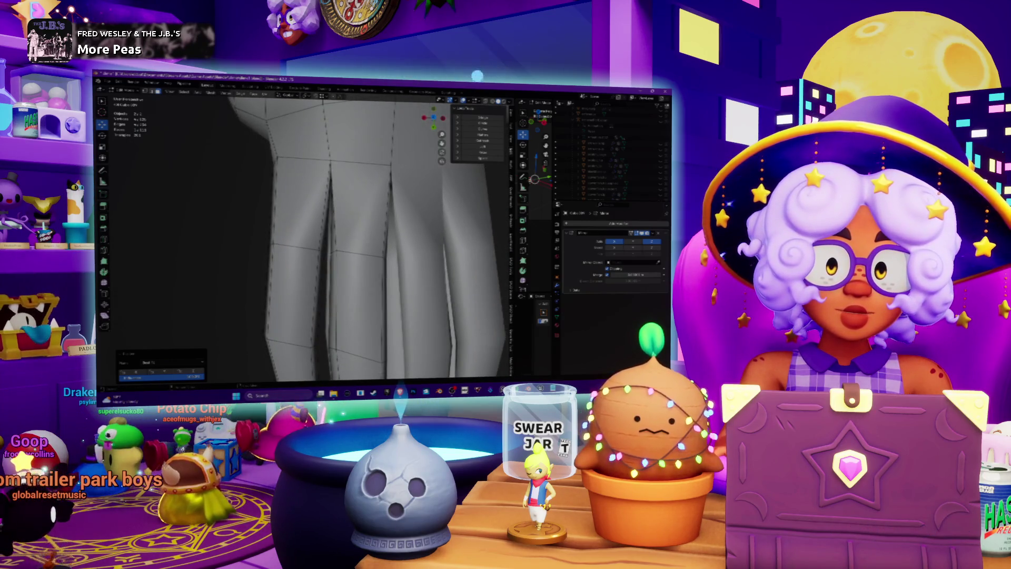
pyautogui.scroll(-6, 379, 237)
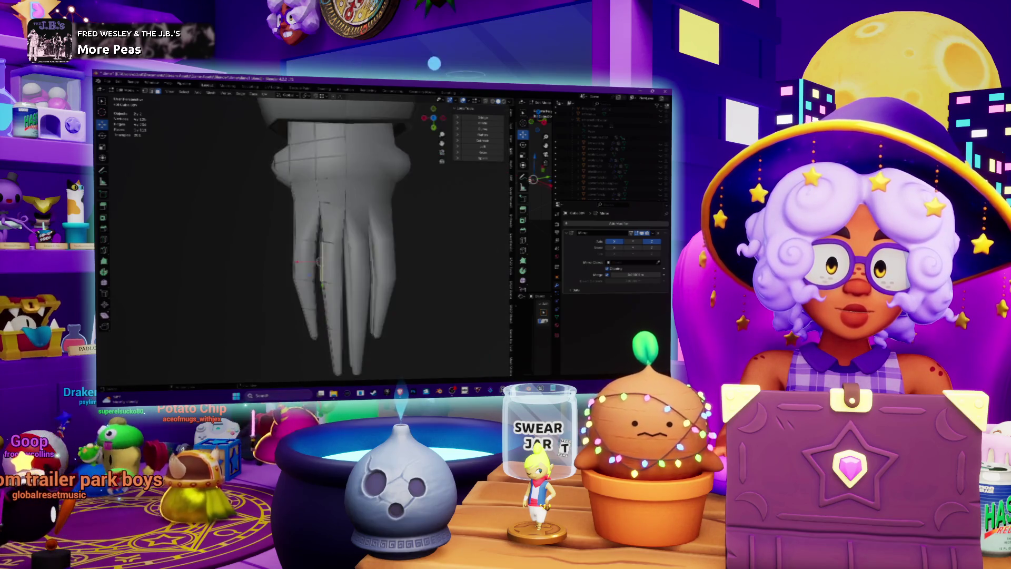
pyautogui.moveTo(390, 227); pyautogui.dragTo(413, 207, button='middle')
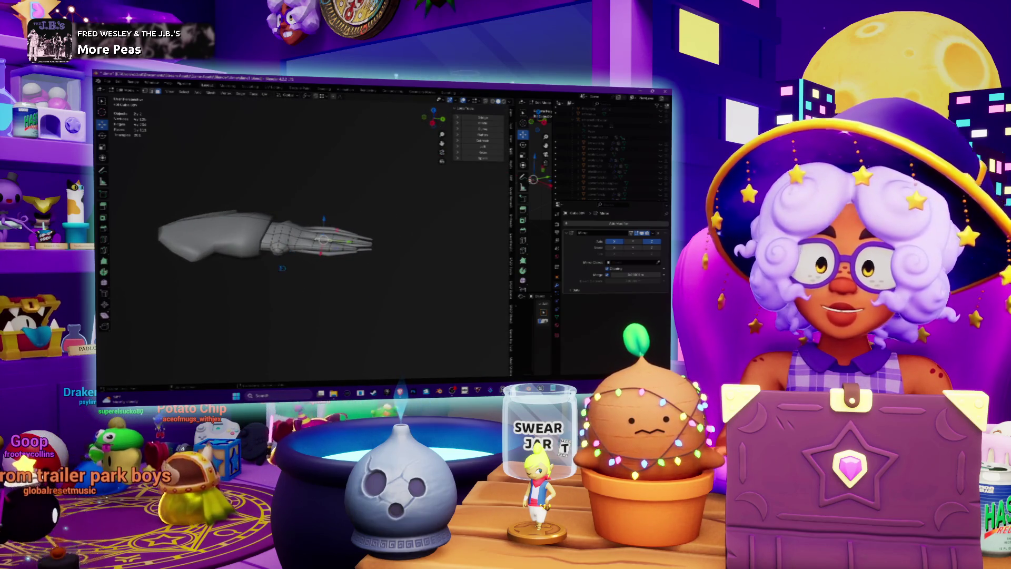
pyautogui.keyDown('shift'); pyautogui.moveTo(323, 239); pyautogui.dragTo(388, 248, button='middle'); pyautogui.keyUp('shift')
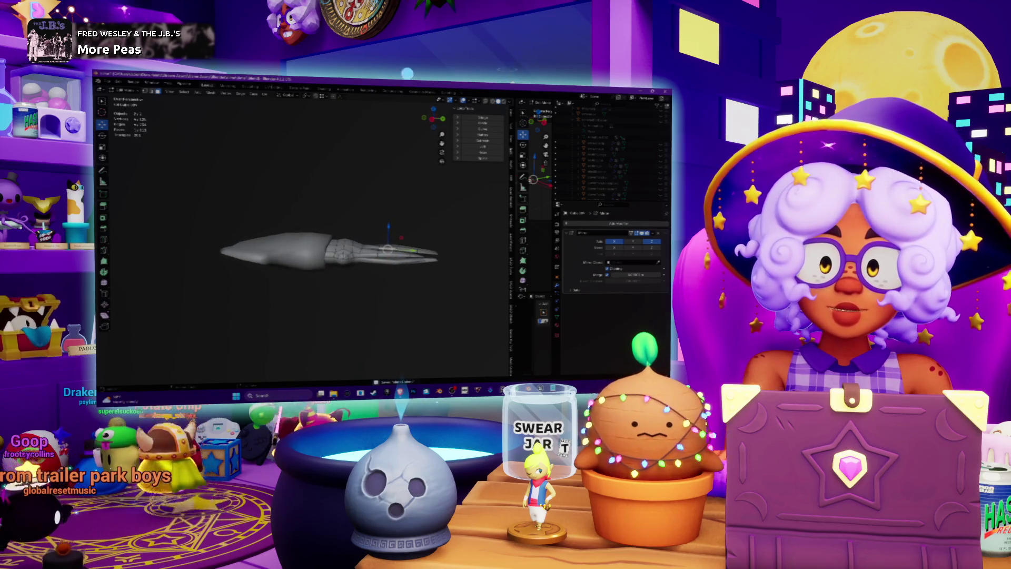
pyautogui.click(128, 103)
pyautogui.moveTo(337, 242)
pyautogui.mouseDown(button='middle')
pyautogui.moveTo(342, 203)
pyautogui.moveTo(369, 260)
pyautogui.mouseUp(button='middle')
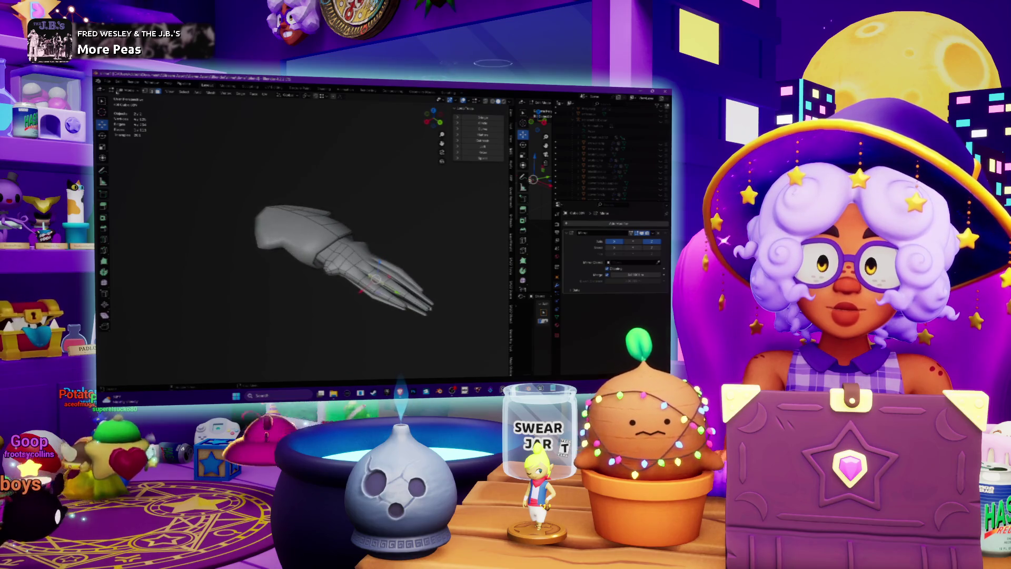
pyautogui.press('Tab')
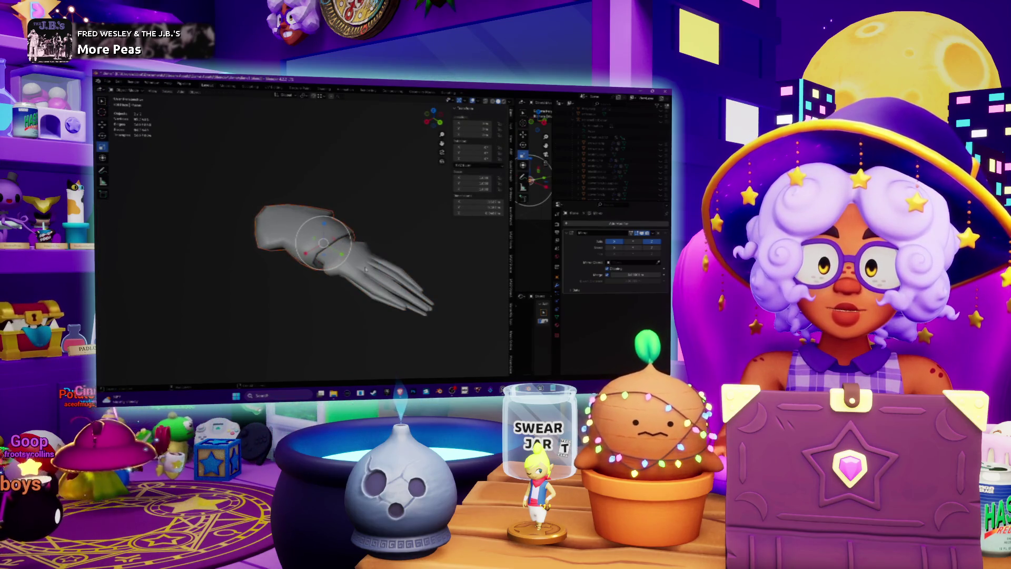
pyautogui.click(171, 96)
pyautogui.moveTo(195, 92)
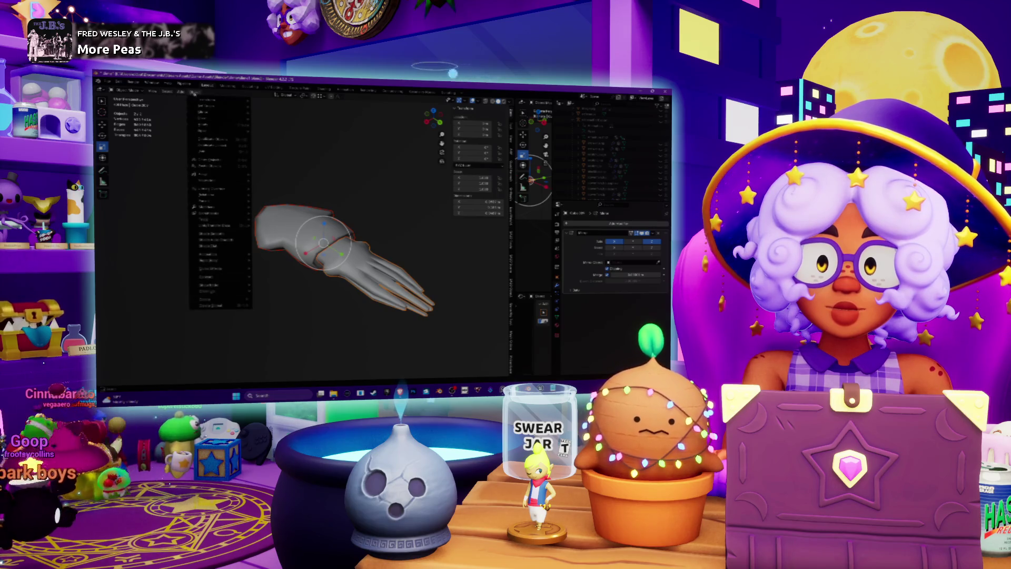
pyautogui.click(210, 152)
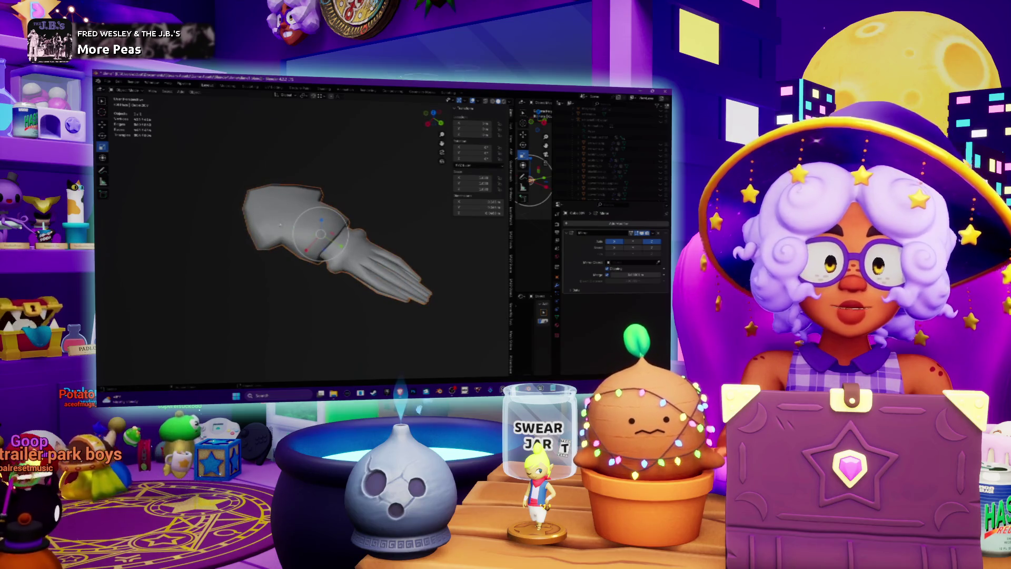
pyautogui.moveTo(211, 121); pyautogui.dragTo(187, 105, button='middle')
pyautogui.press('Tab')
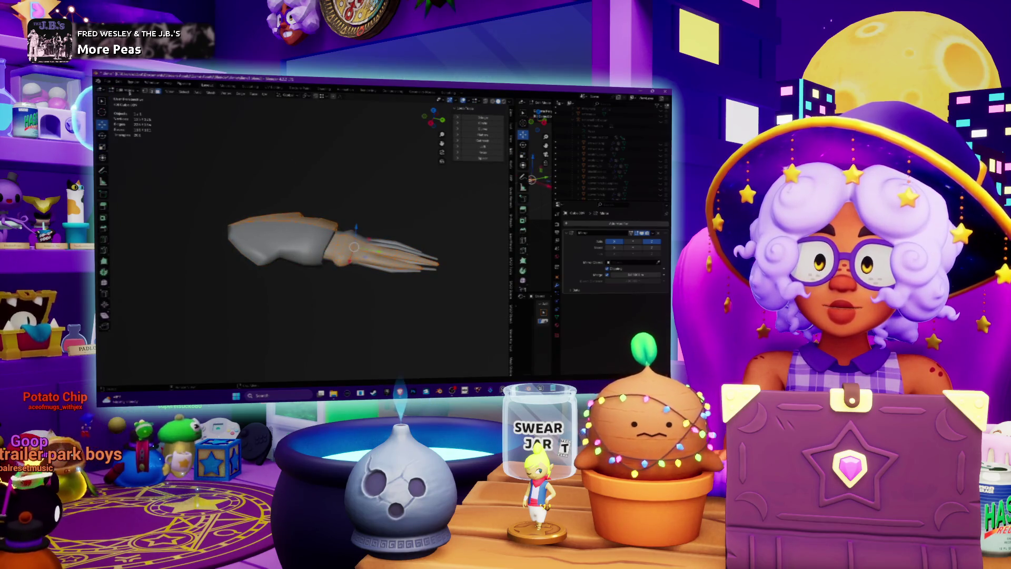
pyautogui.press('Tab')
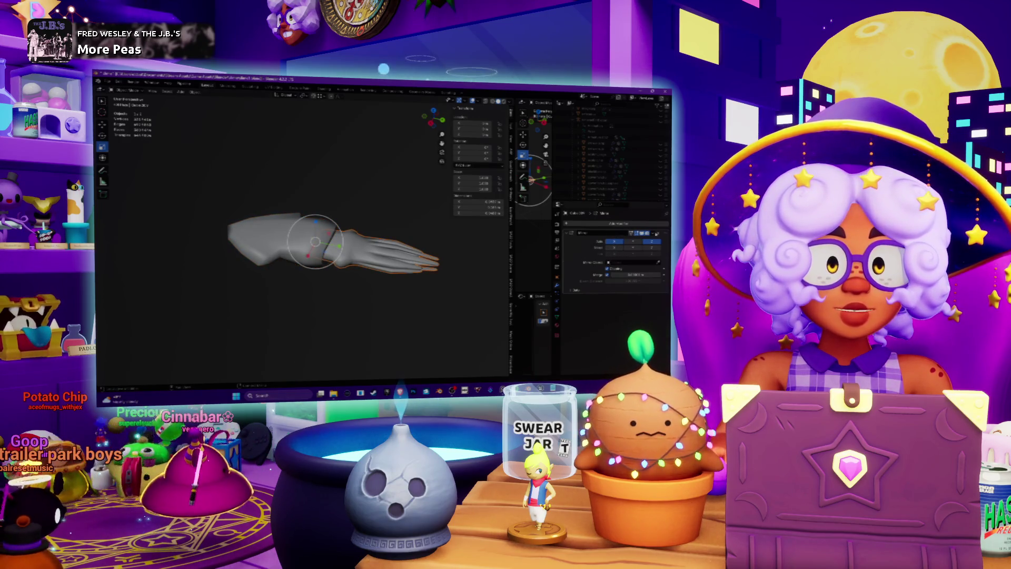
pyautogui.click(632, 258)
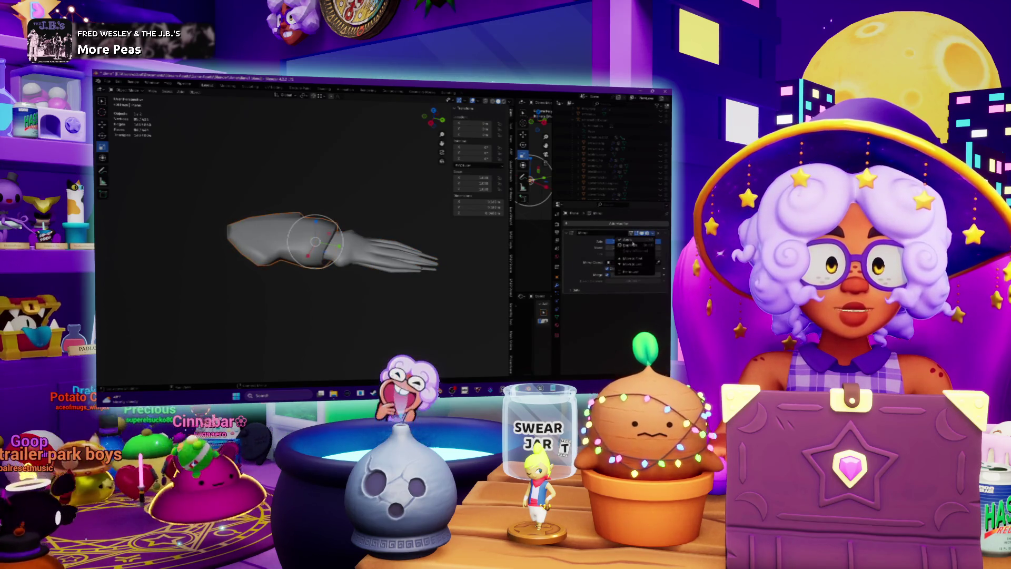
pyautogui.click(630, 245)
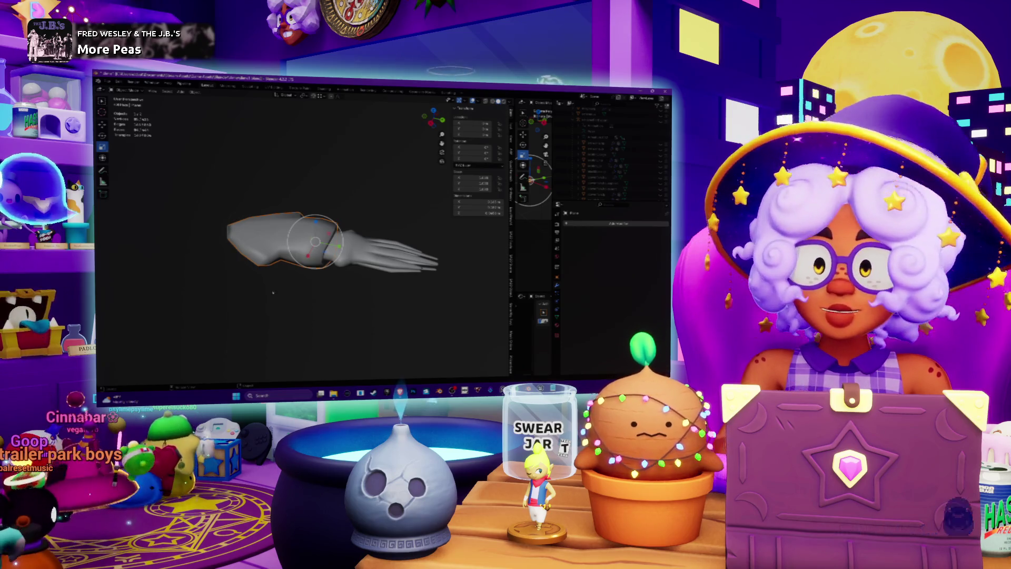
pyautogui.scroll(5, 298, 274)
pyautogui.moveTo(298, 273)
pyautogui.mouseDown(button='middle')
pyautogui.moveTo(342, 184)
pyautogui.moveTo(353, 270)
pyautogui.moveTo(316, 229)
pyautogui.mouseUp(button='middle')
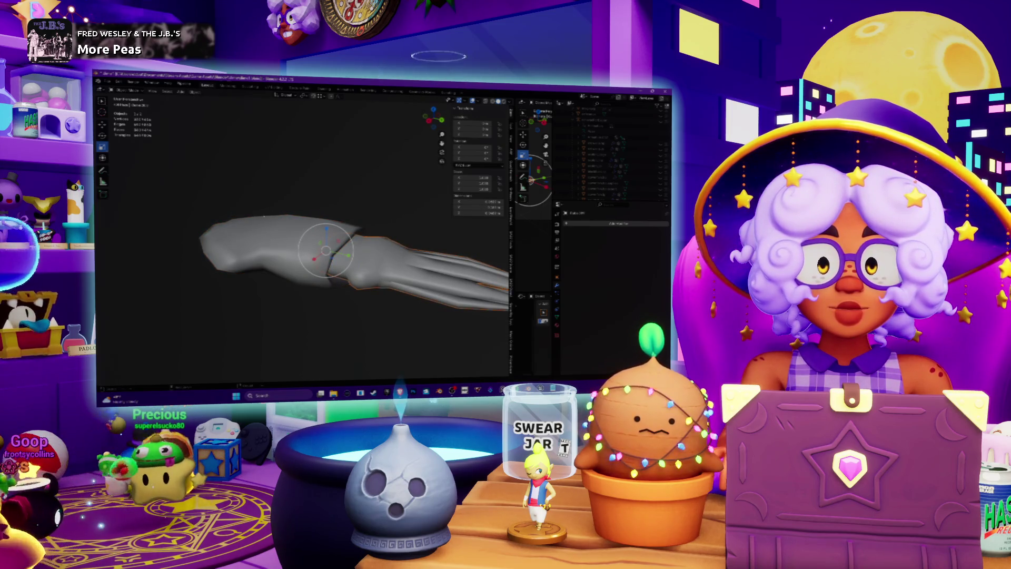
pyautogui.click(203, 94)
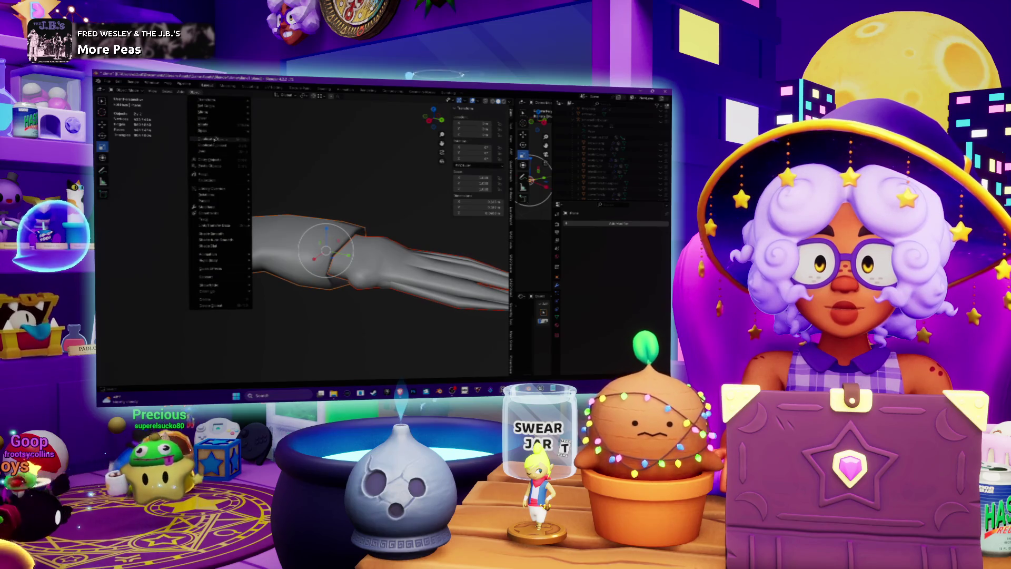
pyautogui.moveTo(326, 237)
pyautogui.mouseDown(button='middle')
pyautogui.moveTo(358, 190)
pyautogui.moveTo(313, 221)
pyautogui.moveTo(311, 251)
pyautogui.mouseUp(button='middle')
pyautogui.keyDown('shift'); pyautogui.moveTo(245, 191); pyautogui.dragTo(273, 193, button='middle'); pyautogui.keyUp('shift')
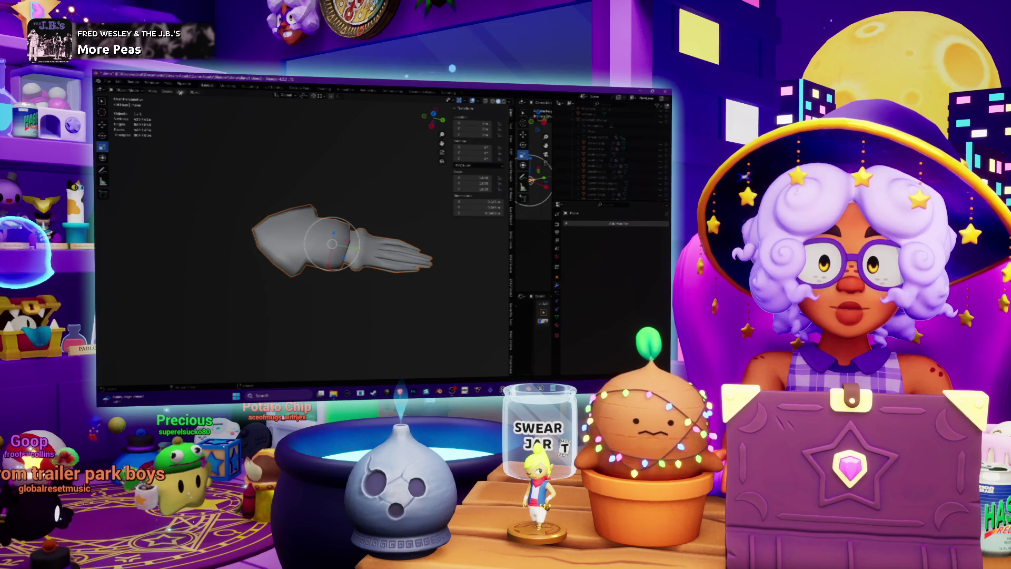
pyautogui.click(180, 92)
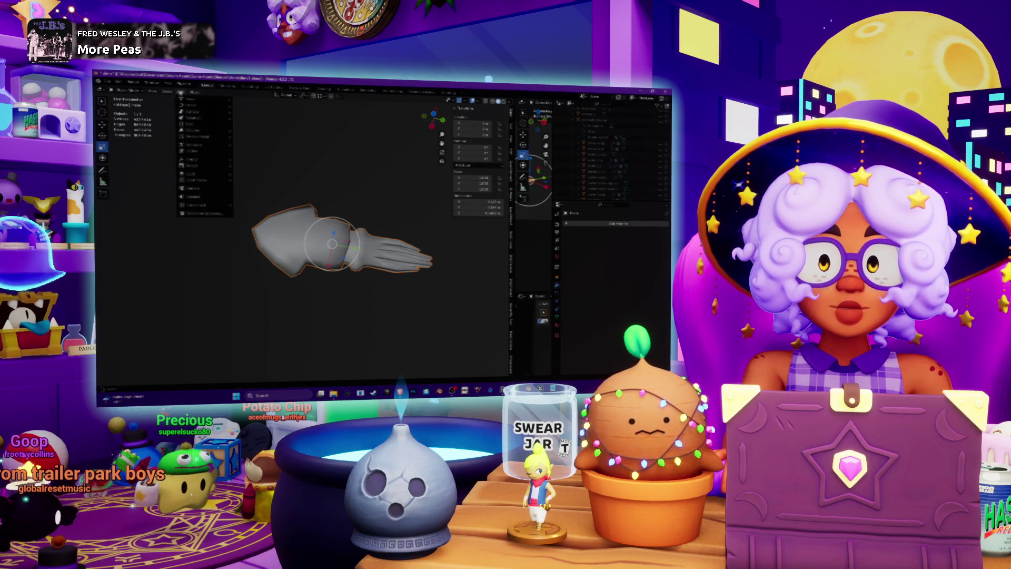
pyautogui.click(180, 92)
pyautogui.moveTo(346, 194); pyautogui.dragTo(368, 212, button='middle')
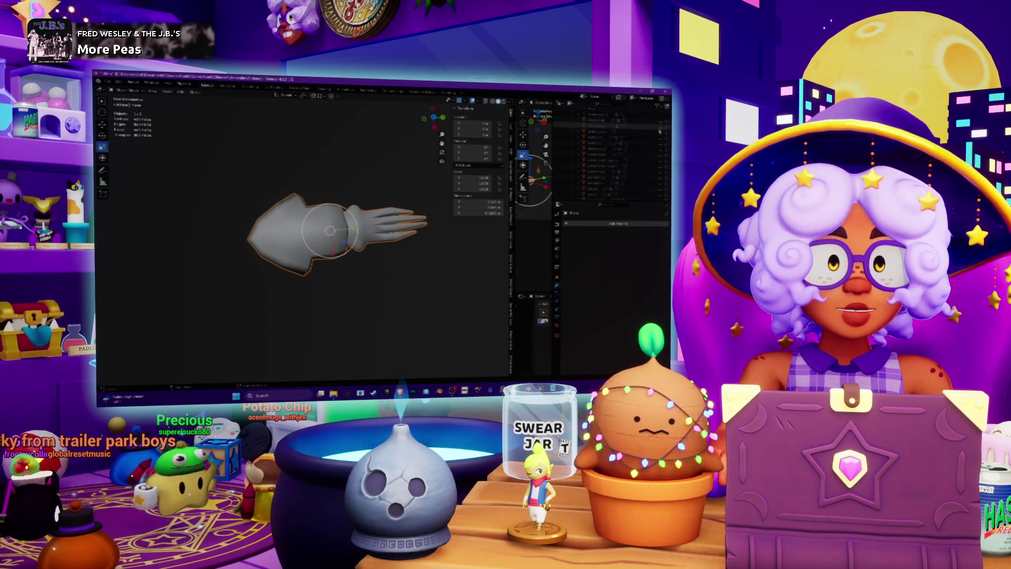
pyautogui.moveTo(262, 296); pyautogui.dragTo(337, 286, button='middle')
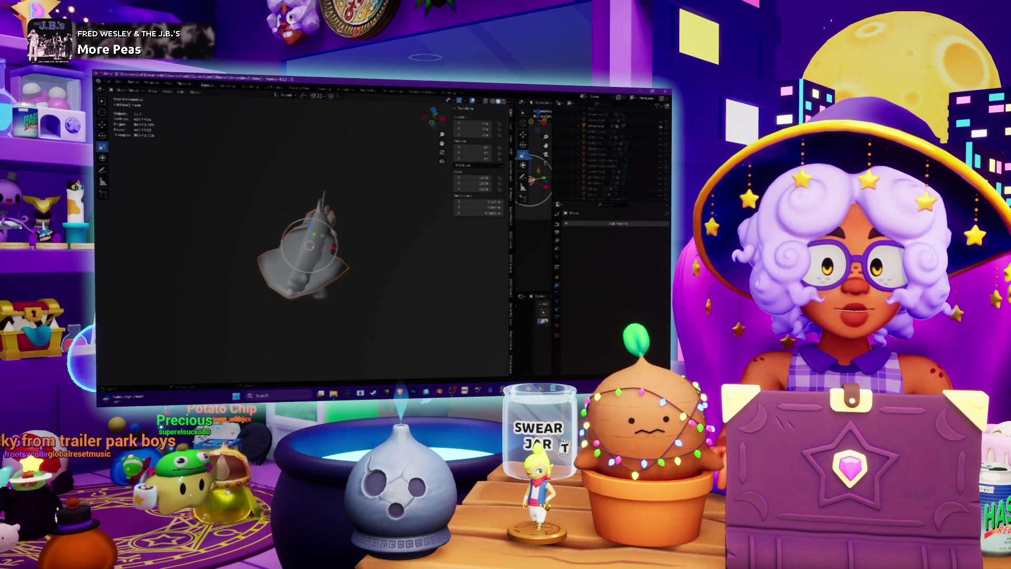
# Step: Select the squid body in the Outliner, hide and unhide it, then view it flat from the side
pyautogui.click(605, 126)
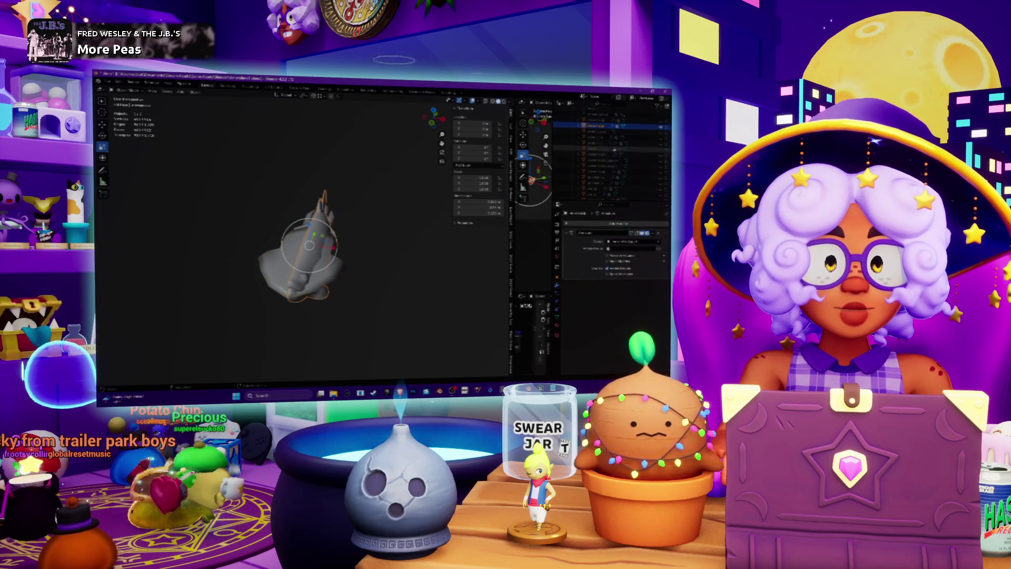
pyautogui.press('h')
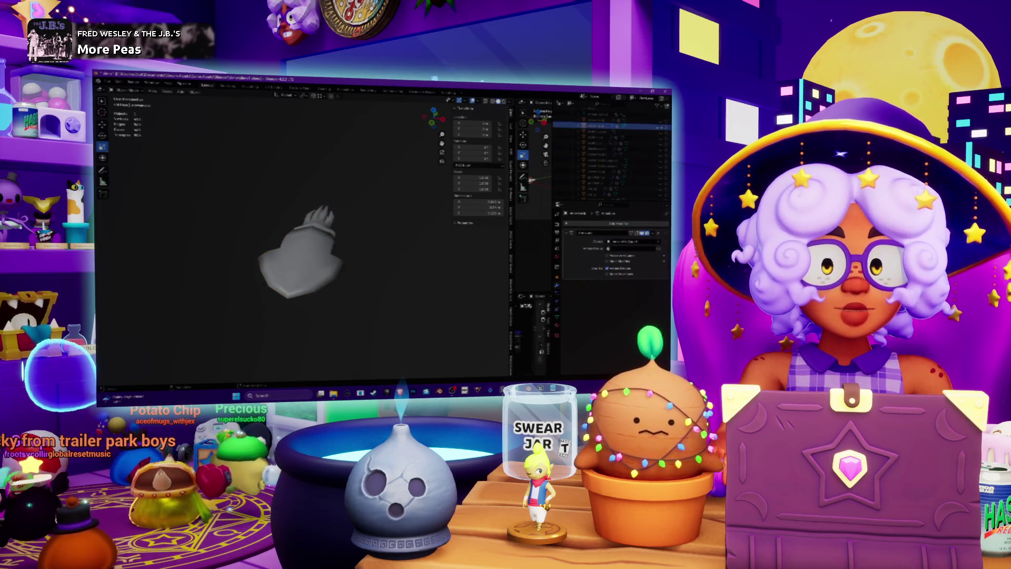
pyautogui.hotkey('alt', 'h')
pyautogui.scroll(3, 303, 237)
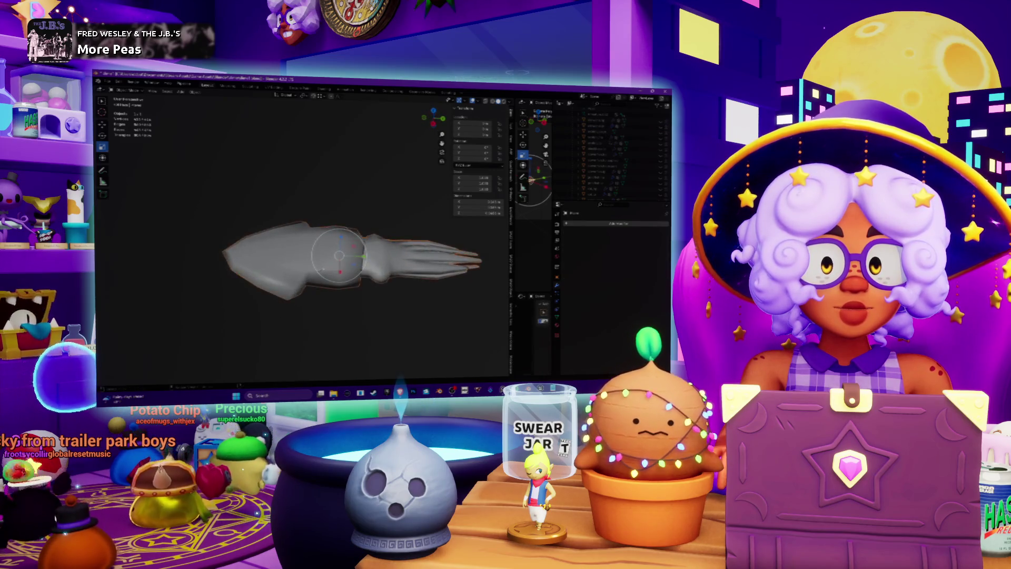
pyautogui.scroll(3, 304, 236)
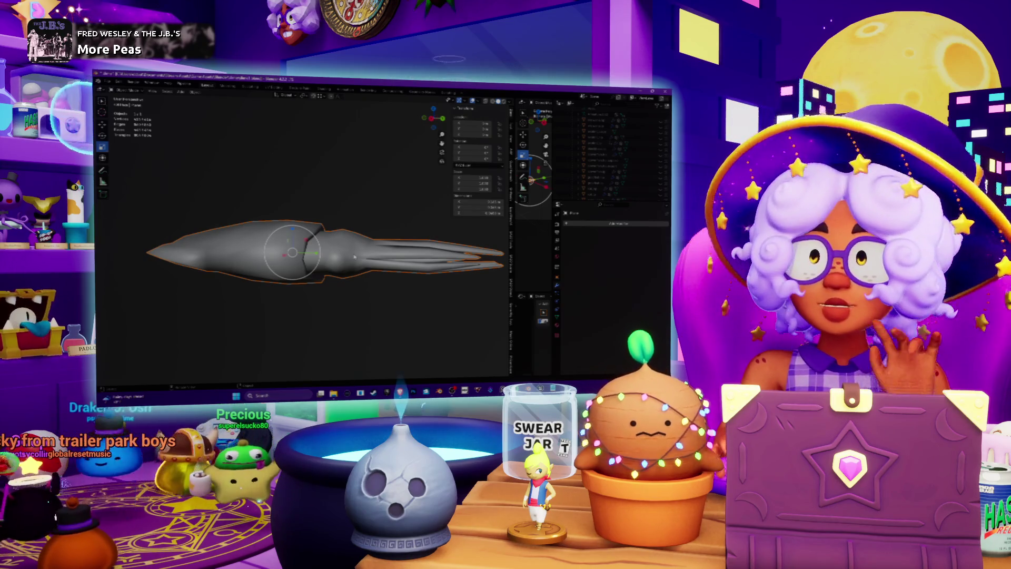
pyautogui.moveTo(316, 295); pyautogui.dragTo(354, 322, button='middle')
pyautogui.moveTo(347, 259)
pyautogui.mouseDown(button='middle')
pyautogui.moveTo(341, 221)
pyautogui.moveTo(315, 215)
pyautogui.mouseUp(button='middle')
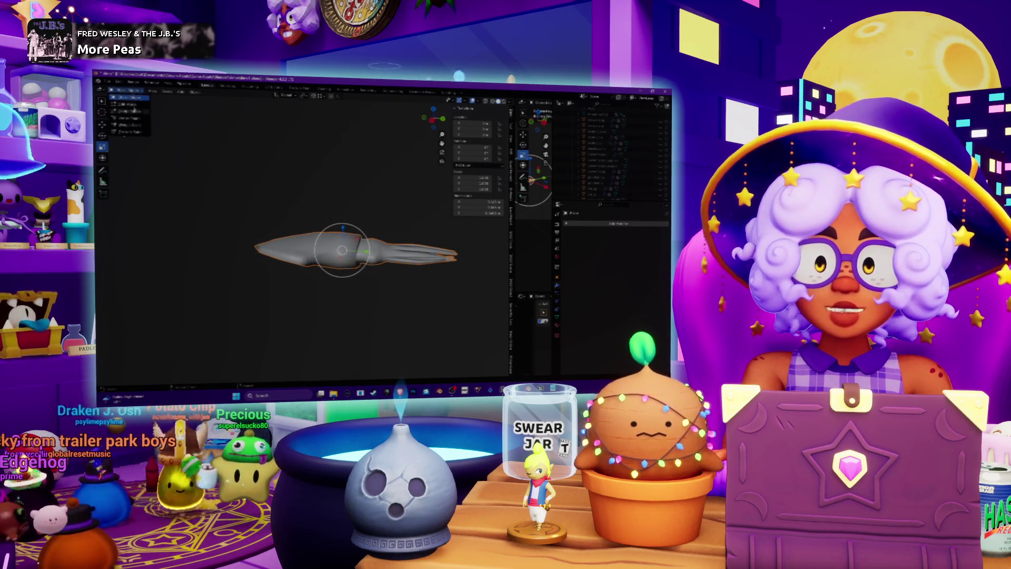
# Step: Select the whole squid mesh in Edit Mode and reset its normal vectors
pyautogui.press('Tab')
pyautogui.press('a')
pyautogui.click(247, 99)
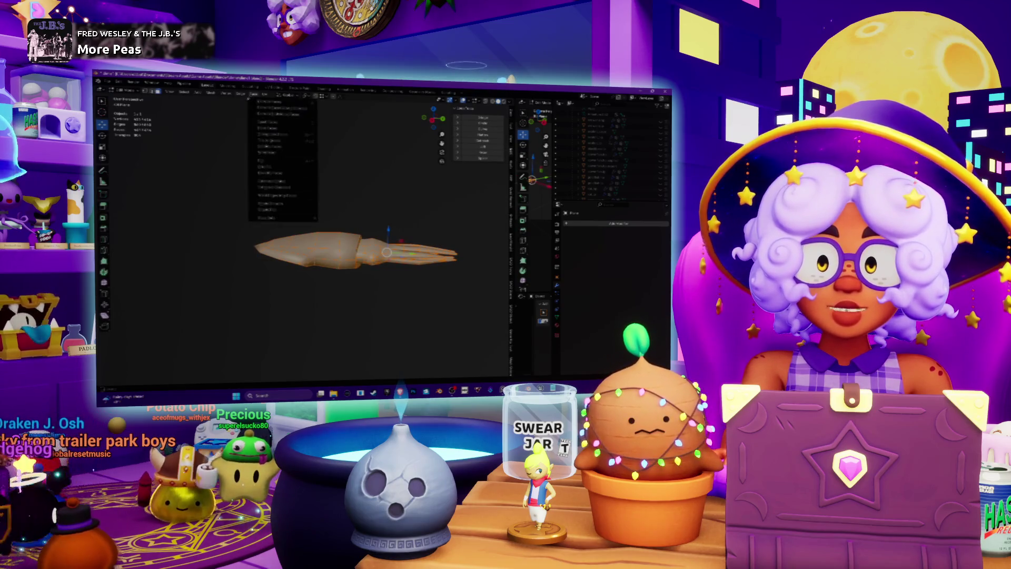
pyautogui.click(226, 94)
pyautogui.click(211, 93)
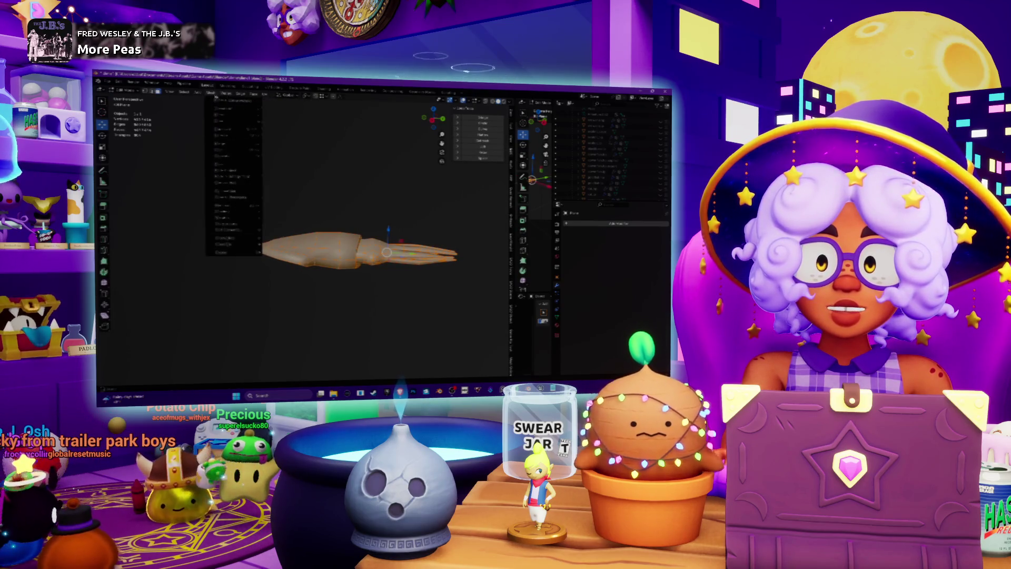
pyautogui.moveTo(222, 205)
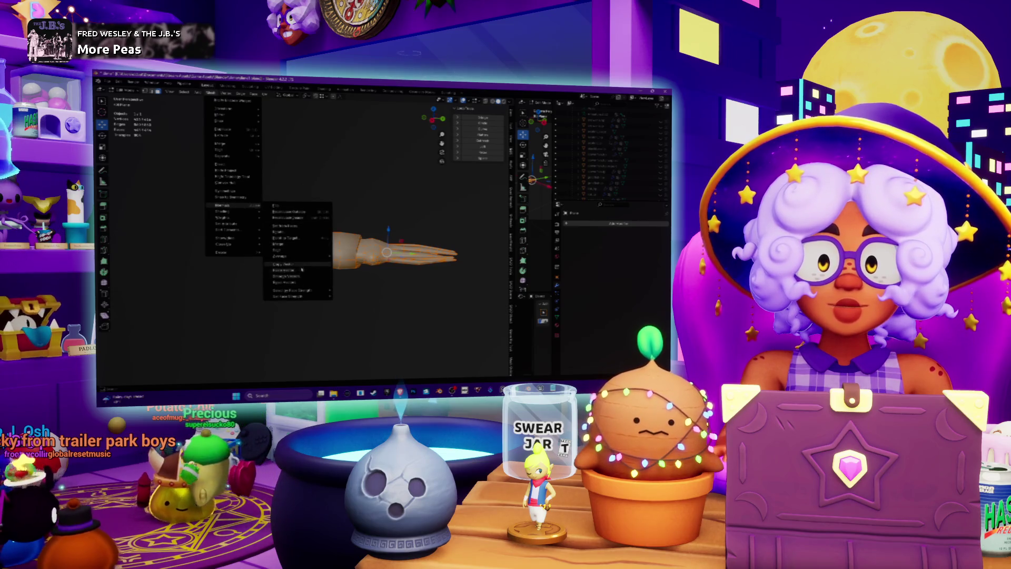
pyautogui.click(298, 286)
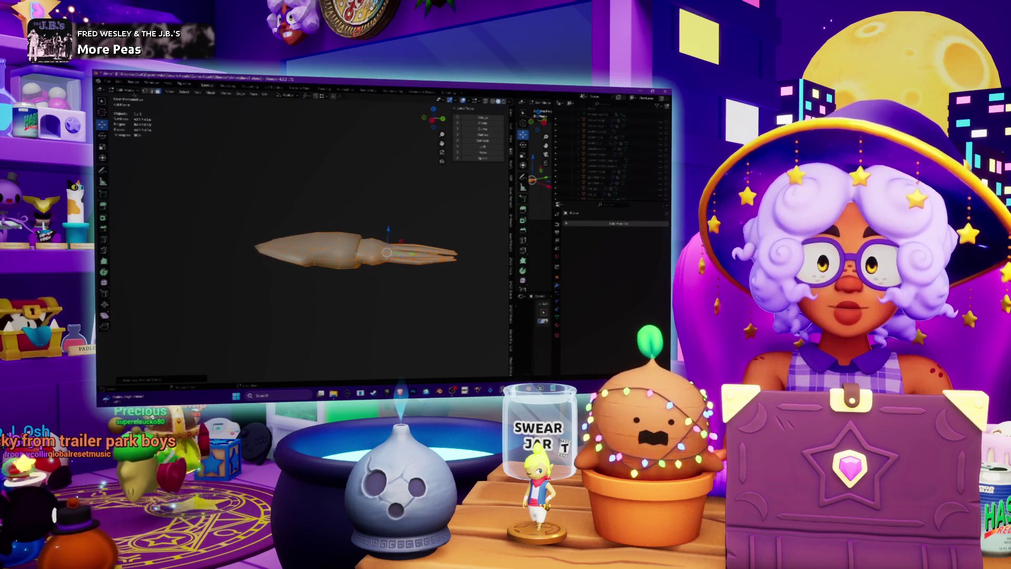
pyautogui.press('Tab')
# Step: Add a single-bone armature to the squid and show its Armature data properties
pyautogui.moveTo(316, 211)
pyautogui.mouseDown(button='middle')
pyautogui.moveTo(311, 261)
pyautogui.moveTo(361, 308)
pyautogui.moveTo(362, 270)
pyautogui.mouseUp(button='middle')
pyautogui.click(180, 92)
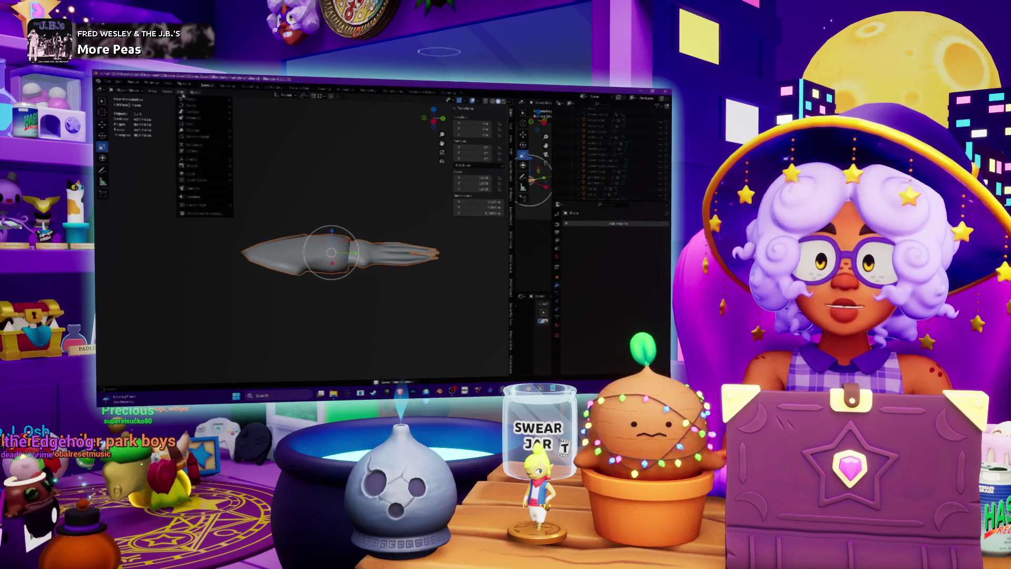
pyautogui.moveTo(216, 144)
pyautogui.click(259, 150)
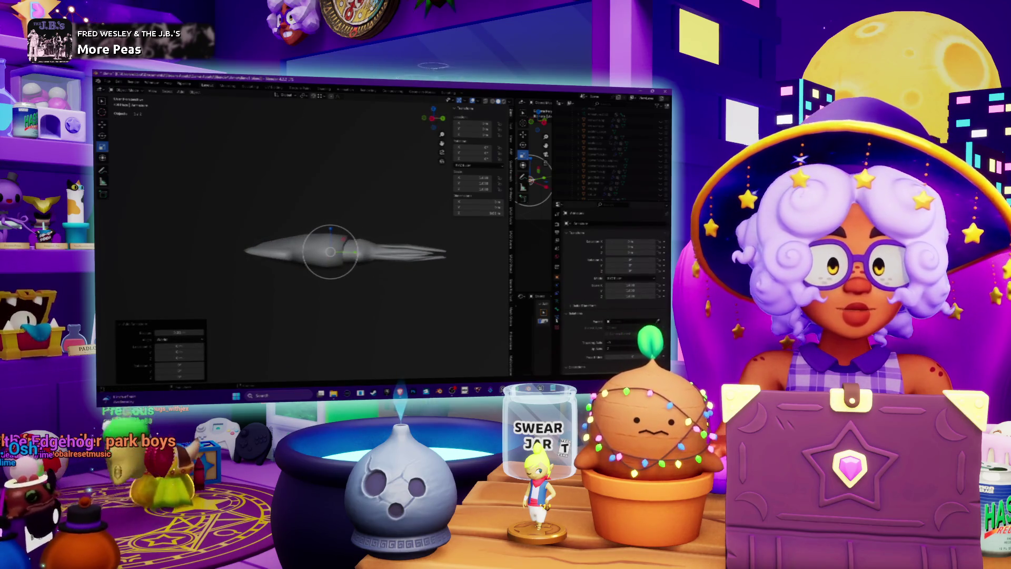
pyautogui.click(557, 297)
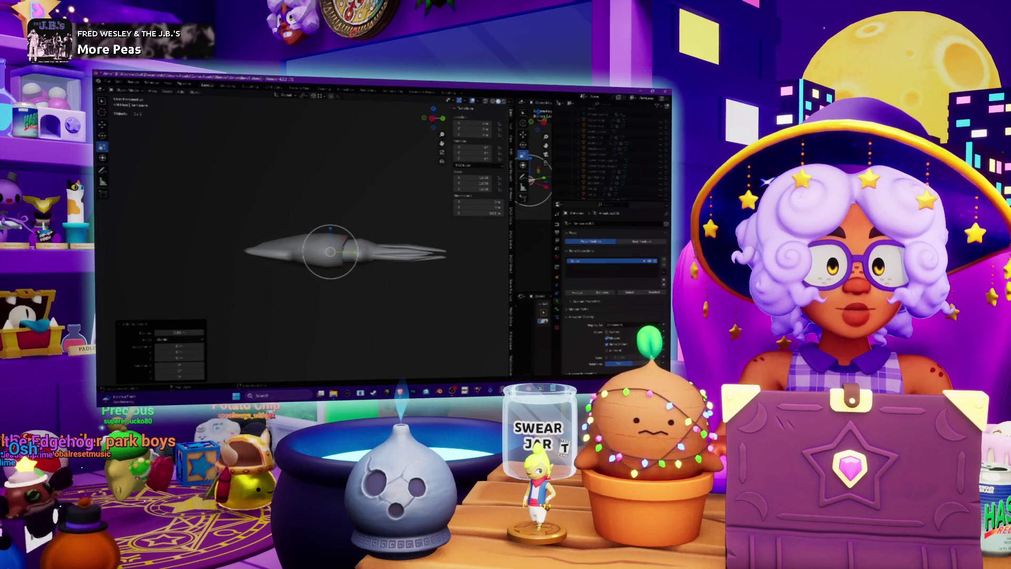
# Step: Zoom onto the armature bone, switch it to Edit Mode, and snap to the Numpad 1 orthographic view
pyautogui.scroll(5, 337, 252)
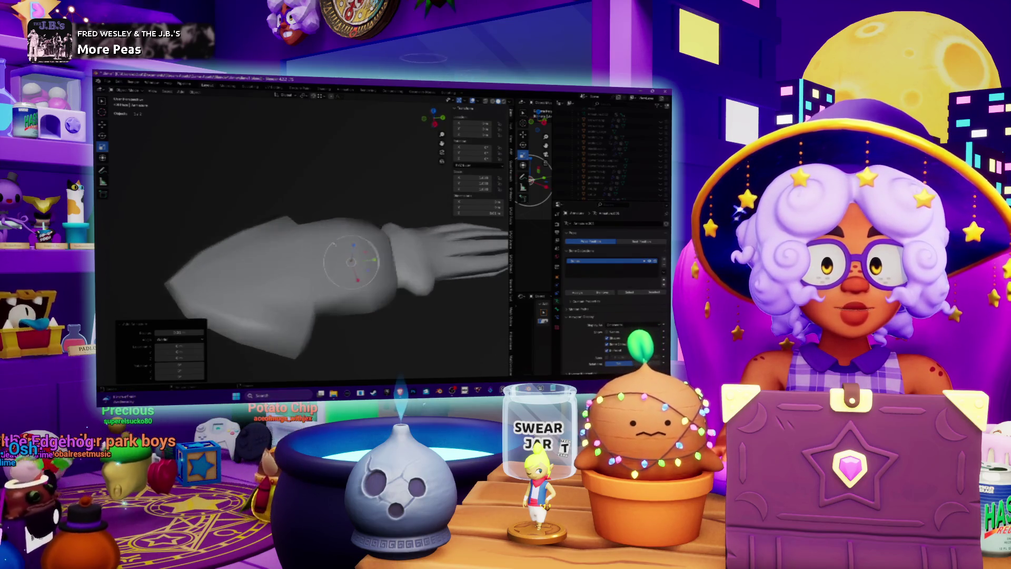
pyautogui.moveTo(334, 244); pyautogui.dragTo(330, 234, button='middle')
pyautogui.scroll(5, 328, 221)
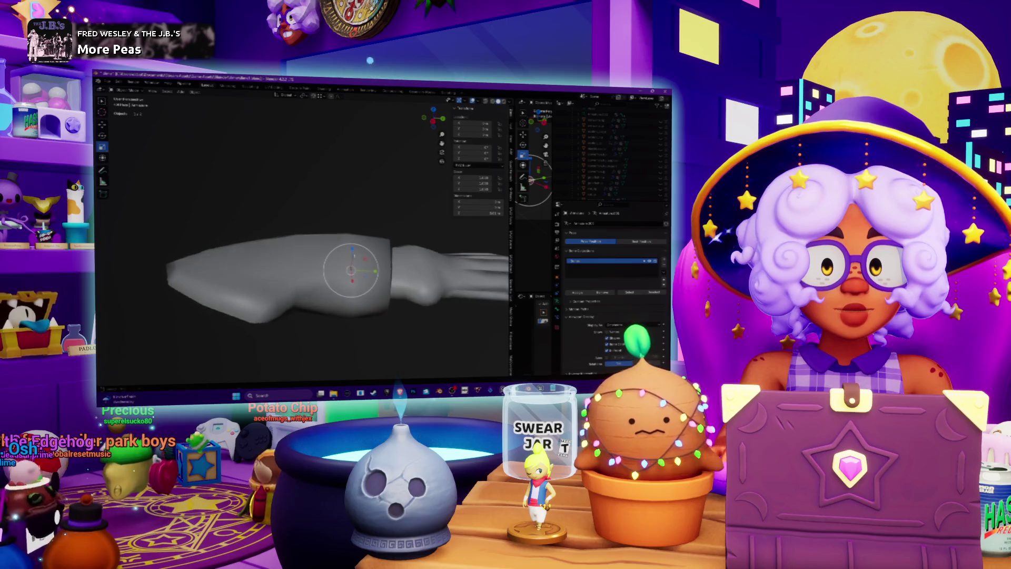
pyautogui.moveTo(329, 221); pyautogui.dragTo(321, 212, button='middle')
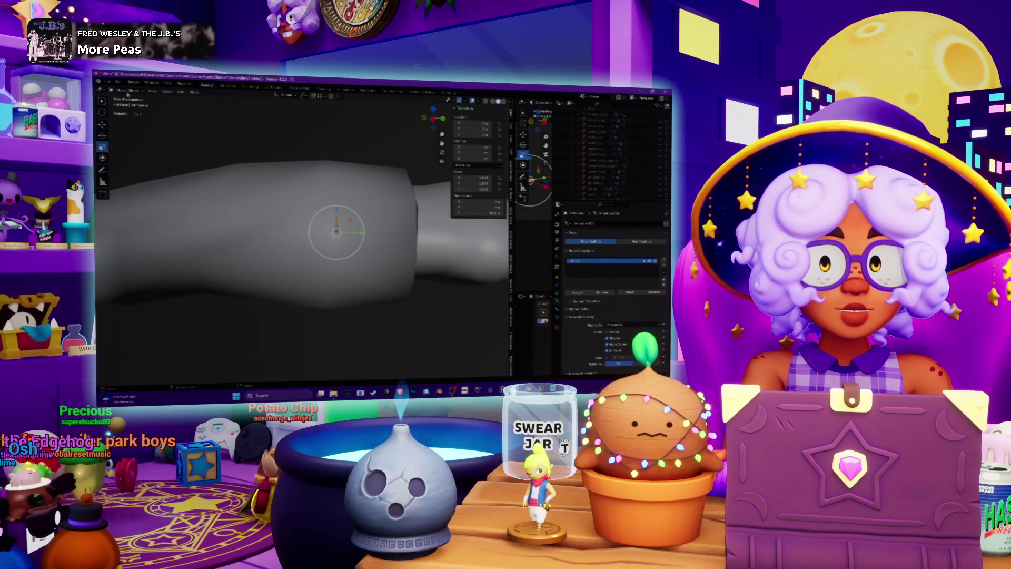
pyautogui.click(127, 91)
pyautogui.click(128, 105)
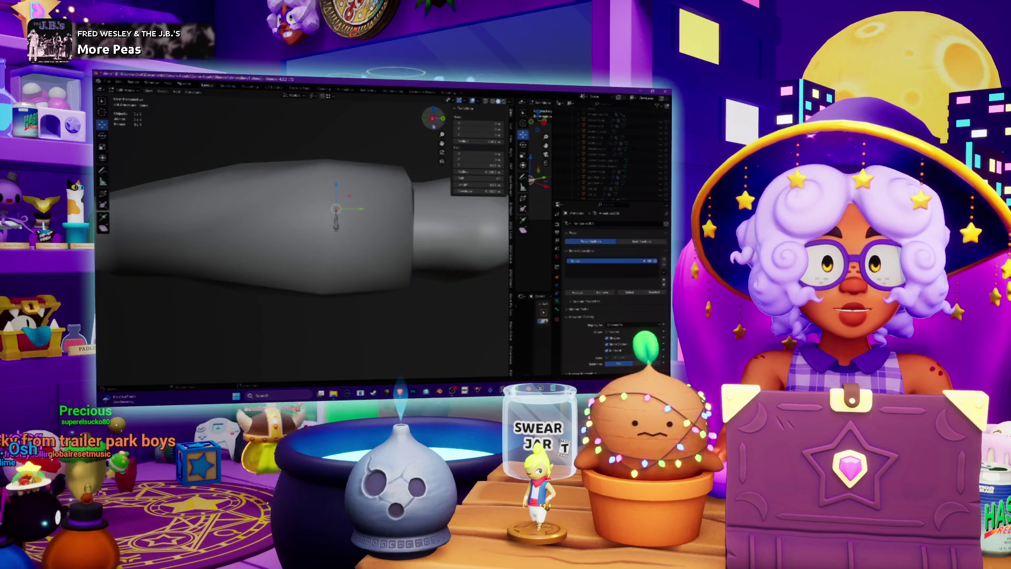
pyautogui.press('KP_1')
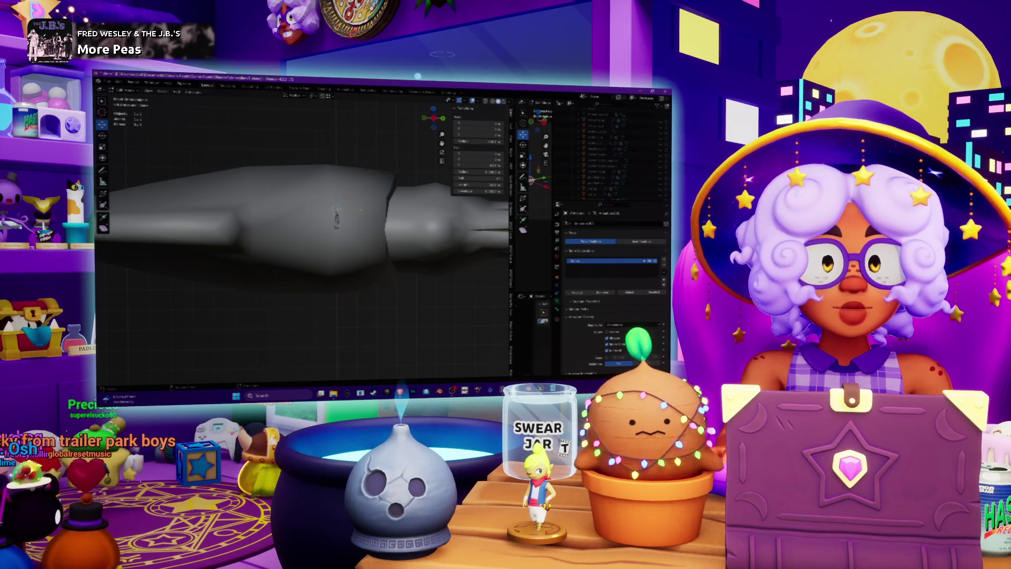
# Step: Rotate the bone about the Y axis, then about the Z axis
pyautogui.press('r')
pyautogui.press('y')
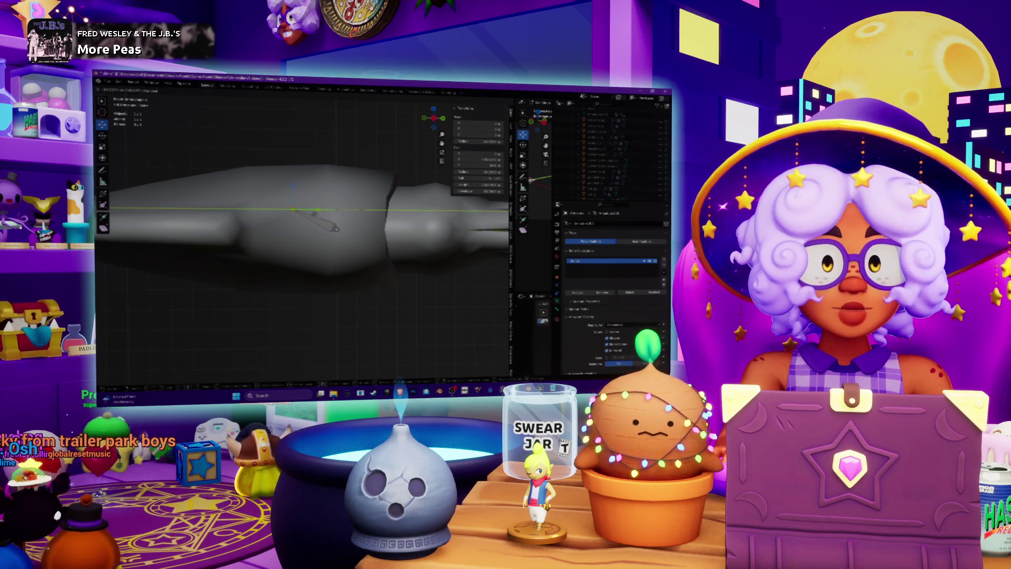
pyautogui.press('Return')
pyautogui.press('r')
pyautogui.press('z')
pyautogui.press('Return')
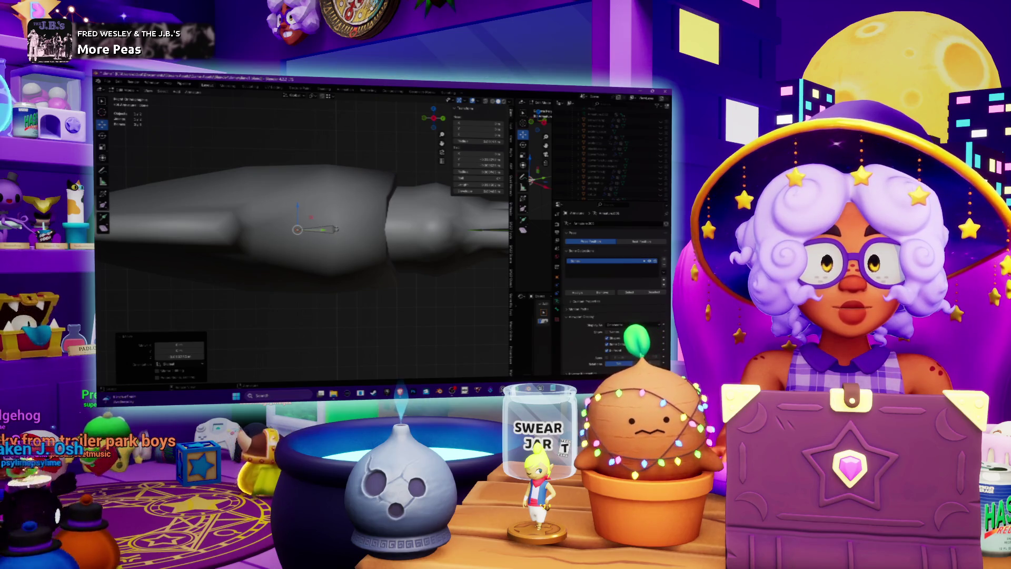
# Step: Move the bone tip up to stand it vertical and nudge the lower joint down
pyautogui.click(337, 229)
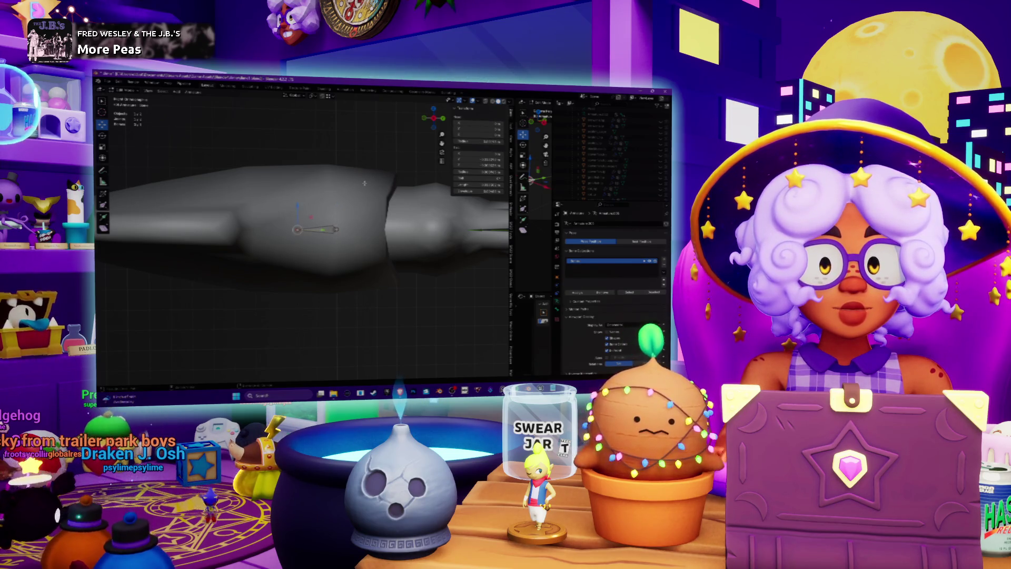
pyautogui.moveTo(364, 182); pyautogui.dragTo(337, 209)
pyautogui.click(337, 219)
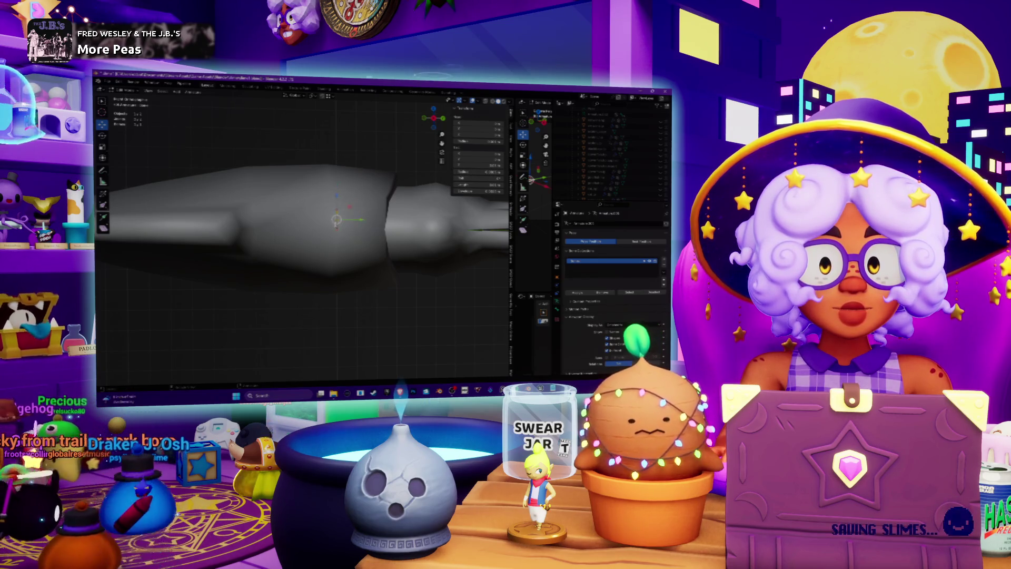
pyautogui.moveTo(337, 219); pyautogui.dragTo(334, 229)
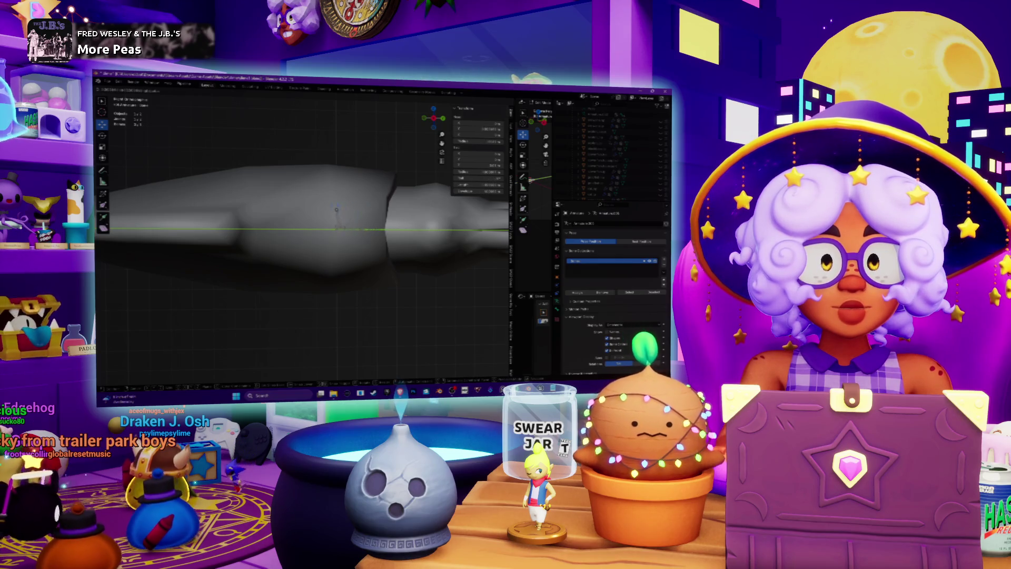
pyautogui.press('Escape')
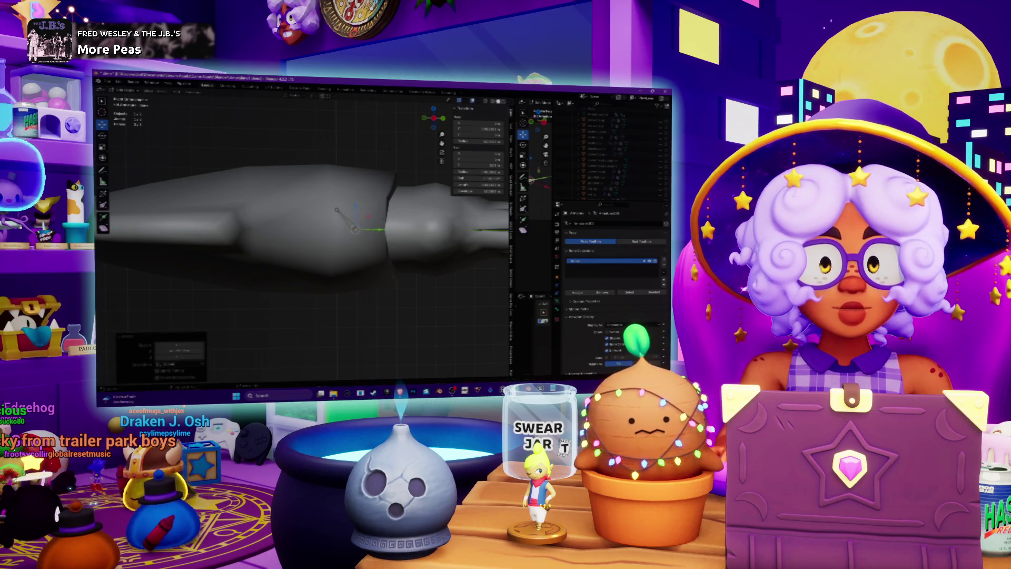
pyautogui.scroll(3, 375, 229)
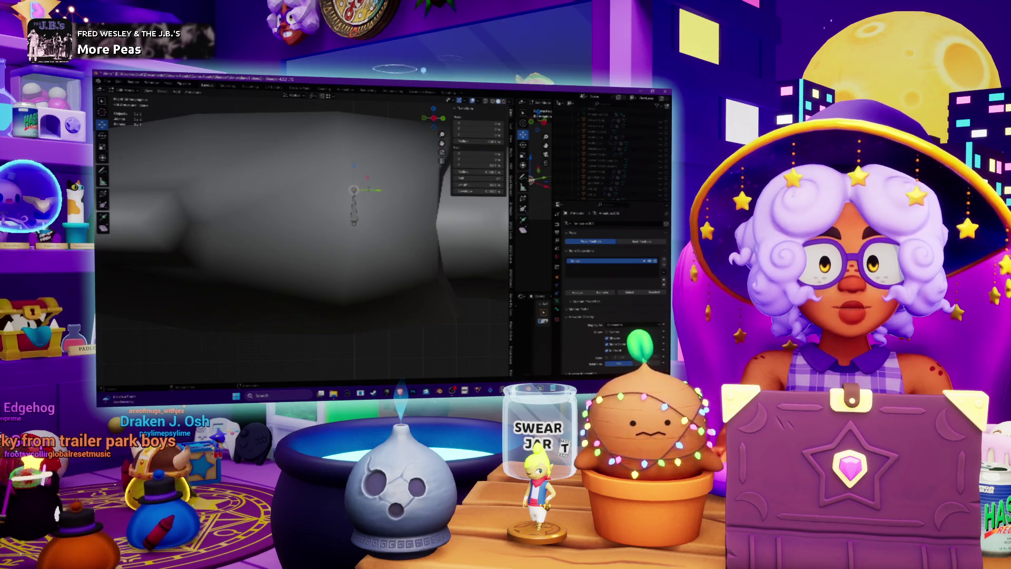
# Step: Rotate another bone to lie roughly horizontal, then return the armature to Pose Mode
pyautogui.click(354, 211)
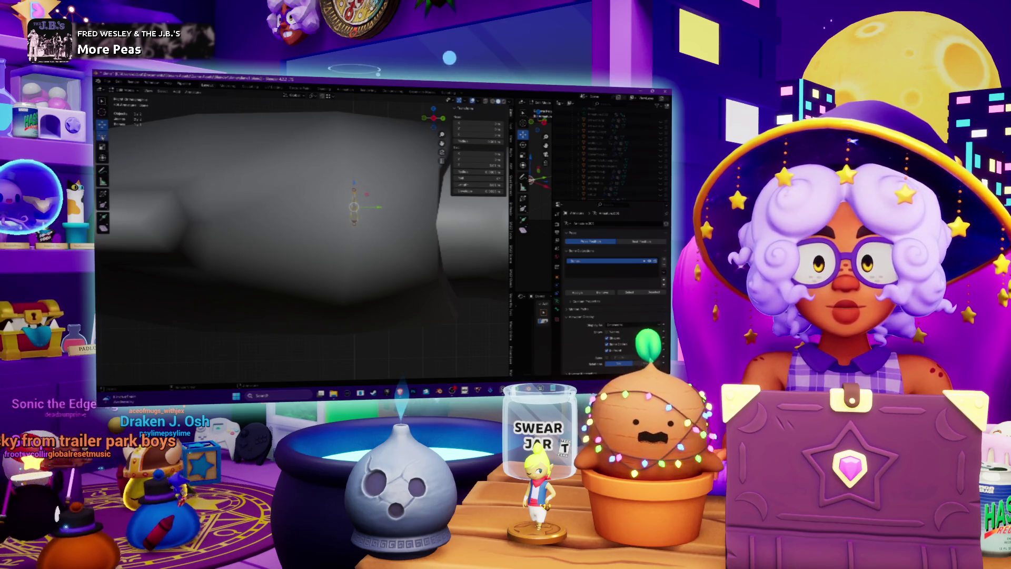
pyautogui.hotkey('shift', 'space')
pyautogui.press('r')
pyautogui.moveTo(353, 182); pyautogui.dragTo(330, 208)
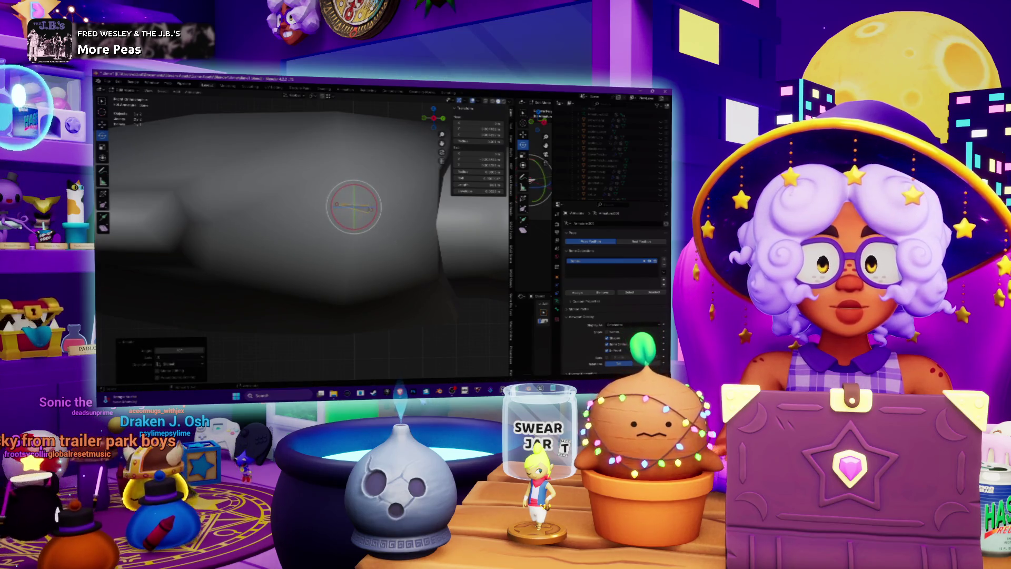
pyautogui.moveTo(165, 350); pyautogui.dragTo(181, 341)
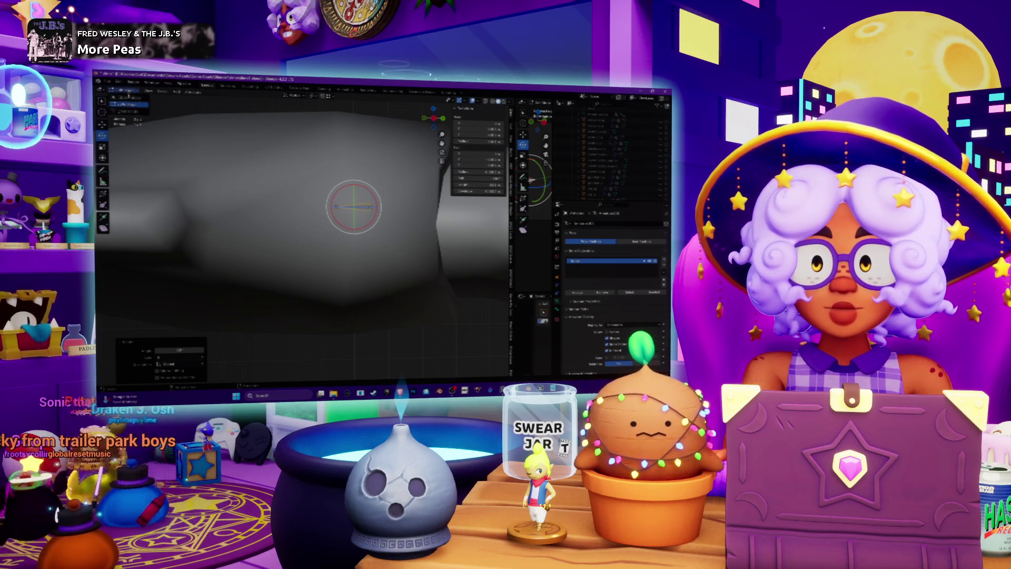
pyautogui.hotkey('ctrl', 'Tab')
pyautogui.scroll(-5, 301, 140)
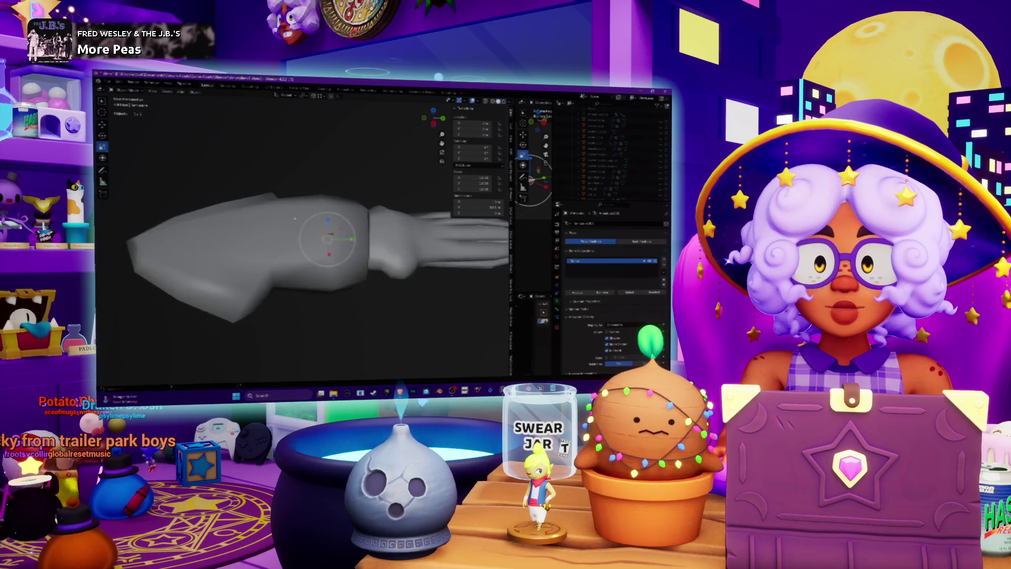
pyautogui.hotkey('ctrl', 'Tab')
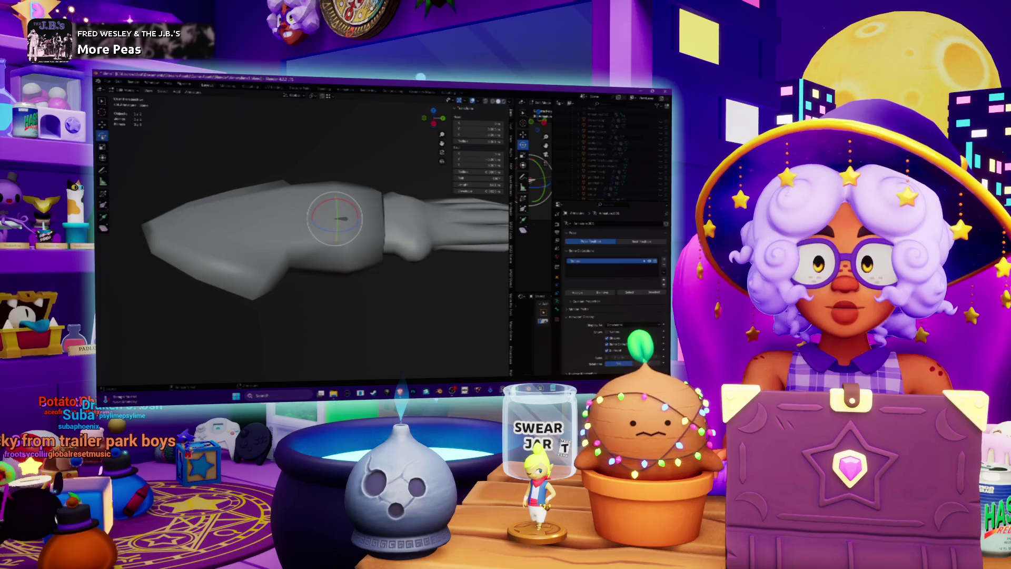
# Step: Switch to moving, turn on X-ray with Alt+Z, and slide the bone joint along Y
pyautogui.hotkey('shift', 'space')
pyautogui.press('g')
pyautogui.hotkey('alt', 'z')
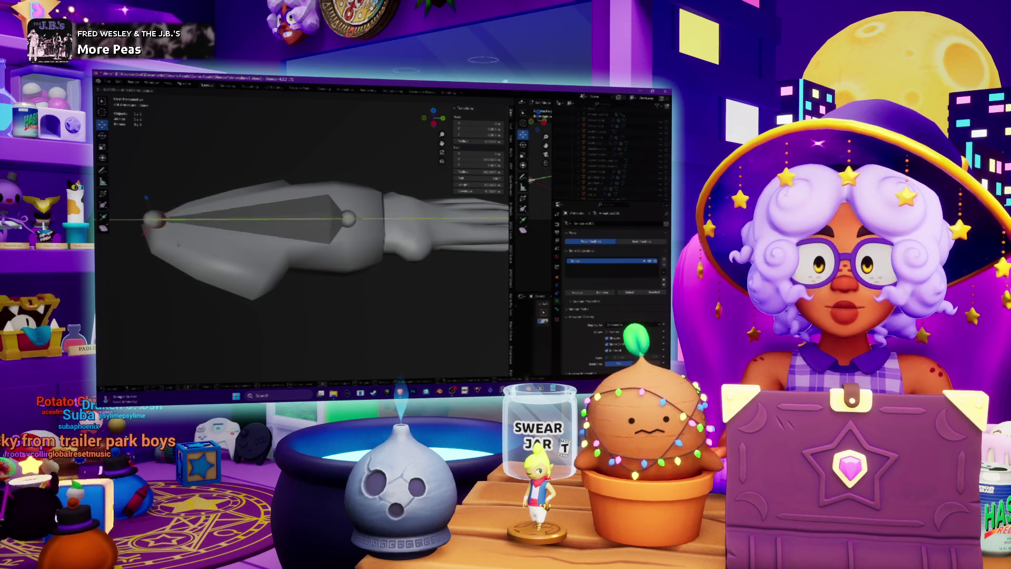
pyautogui.press('g')
pyautogui.moveTo(298, 162); pyautogui.dragTo(363, 153, button='middle')
pyautogui.press('g')
pyautogui.press('y')
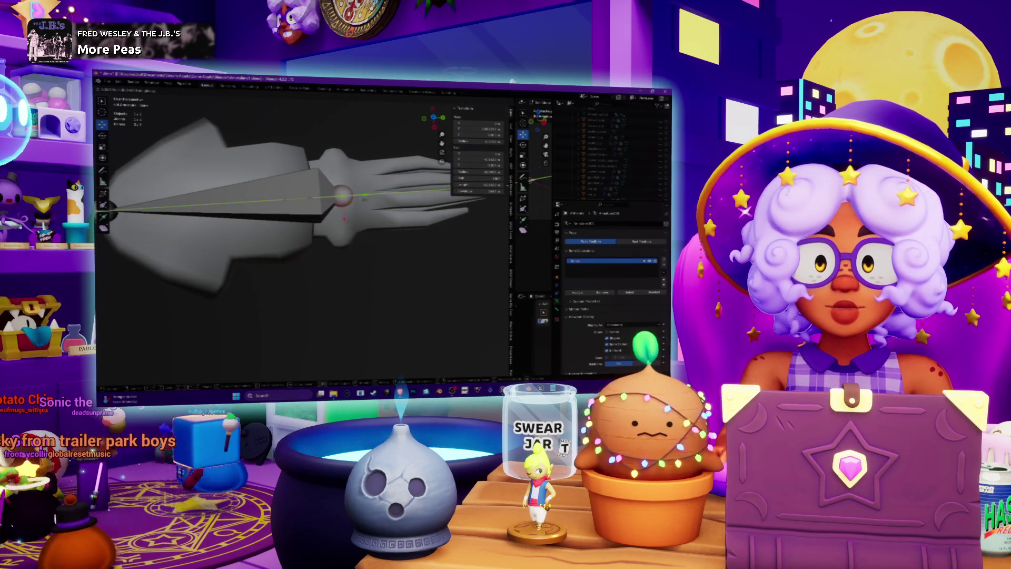
pyautogui.press('Return')
# Step: Undo the slide, move the joint along Y to a new spot, then select the forearm bone
pyautogui.scroll(-3, 315, 210)
pyautogui.moveTo(316, 211)
pyautogui.mouseDown(button='middle')
pyautogui.moveTo(337, 192)
pyautogui.moveTo(348, 218)
pyautogui.mouseUp(button='middle')
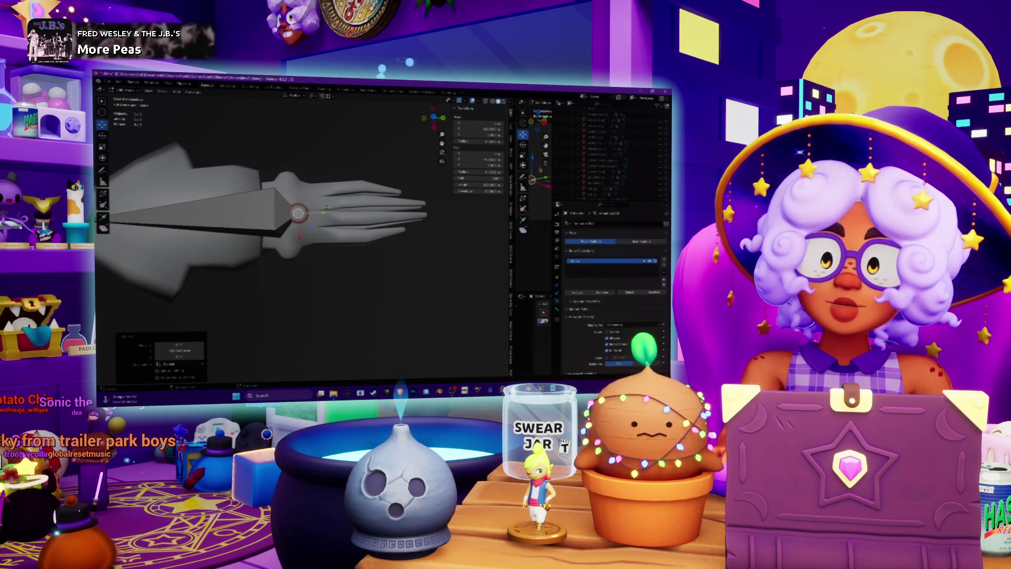
pyautogui.scroll(2, 325, 206)
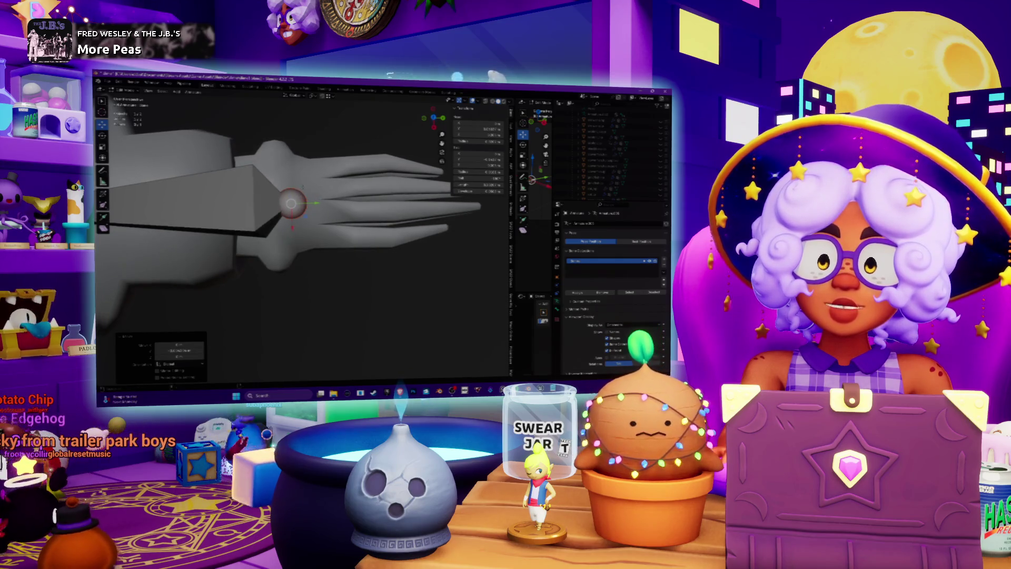
pyautogui.keyDown('shift'); pyautogui.moveTo(316, 210); pyautogui.dragTo(318, 228, button='middle'); pyautogui.keyUp('shift')
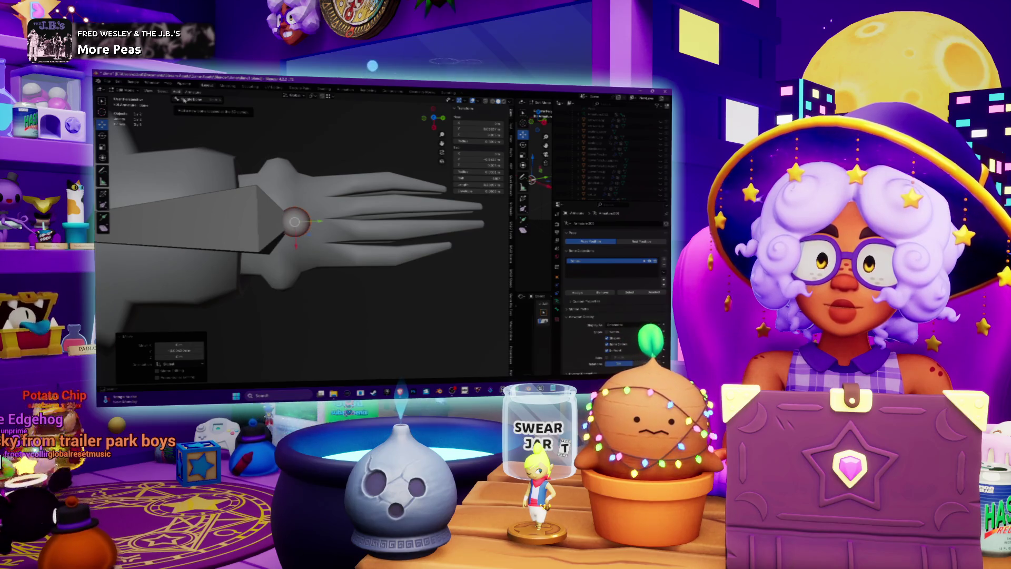
pyautogui.hotkey('ctrl', 'z')
pyautogui.press('g')
pyautogui.press('y')
pyautogui.click(380, 228)
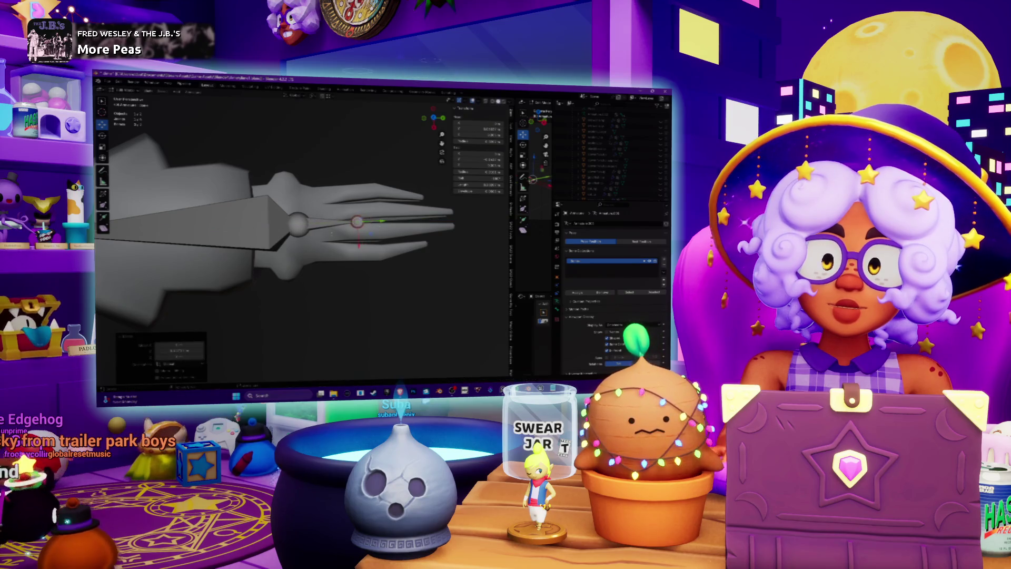
pyautogui.click(217, 226)
# Step: Frame the view on the selected bone head and reposition the bone inside the mesh
pyautogui.moveTo(295, 221); pyautogui.dragTo(327, 197, button='middle')
pyautogui.scroll(5, 328, 197)
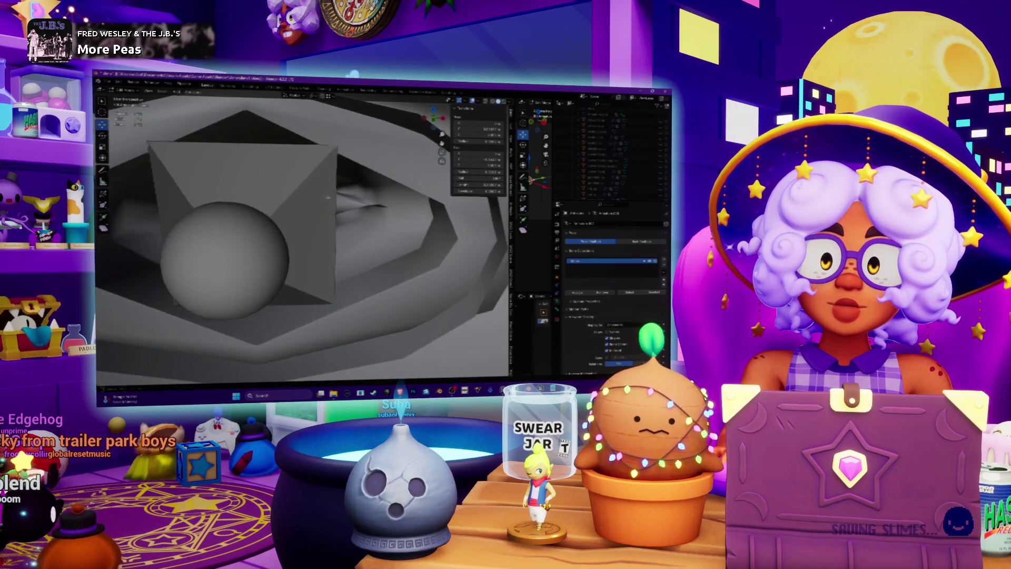
pyautogui.hotkey('ctrl', 'Tab')
pyautogui.press('KP_Decimal')
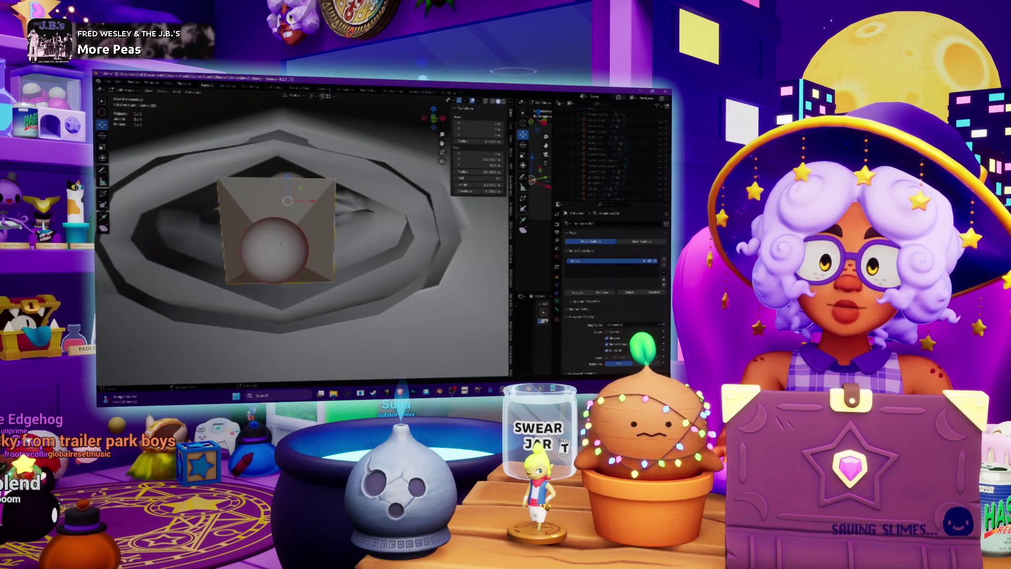
pyautogui.scroll(-5, 300, 237)
pyautogui.moveTo(301, 237); pyautogui.dragTo(326, 222, button='middle')
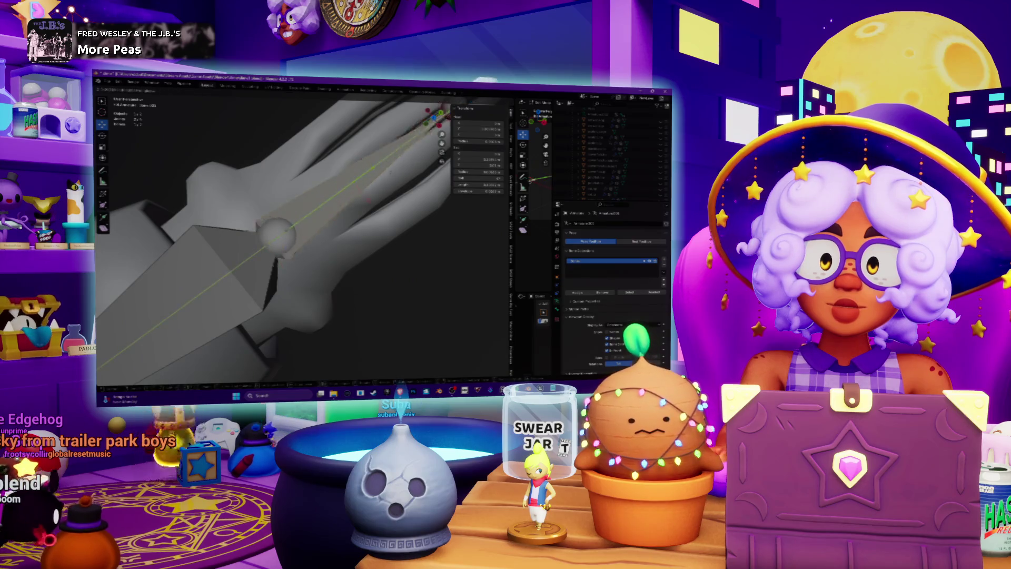
pyautogui.press('Return')
pyautogui.scroll(-4, 300, 237)
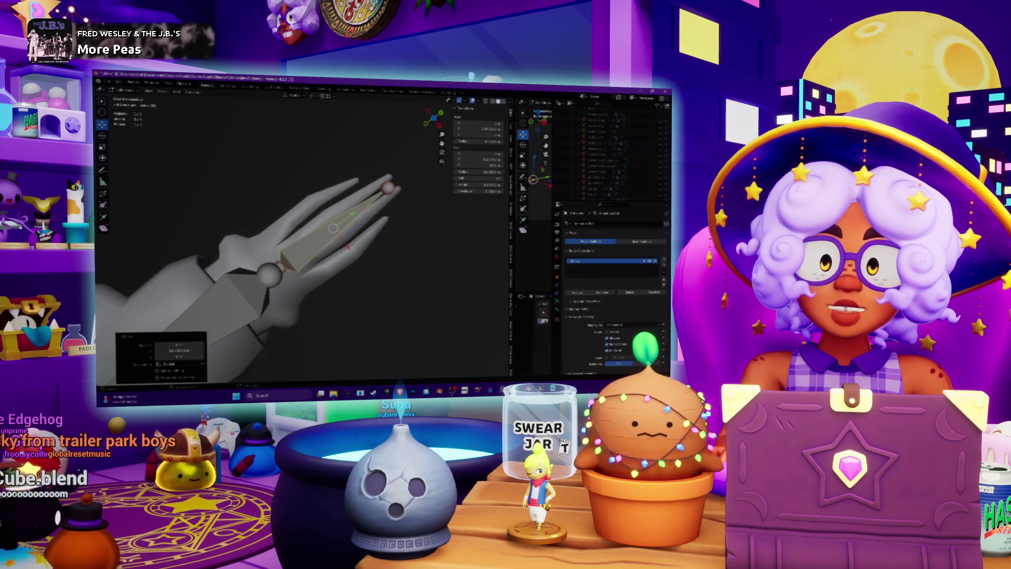
pyautogui.moveTo(326, 221); pyautogui.dragTo(308, 198, button='middle')
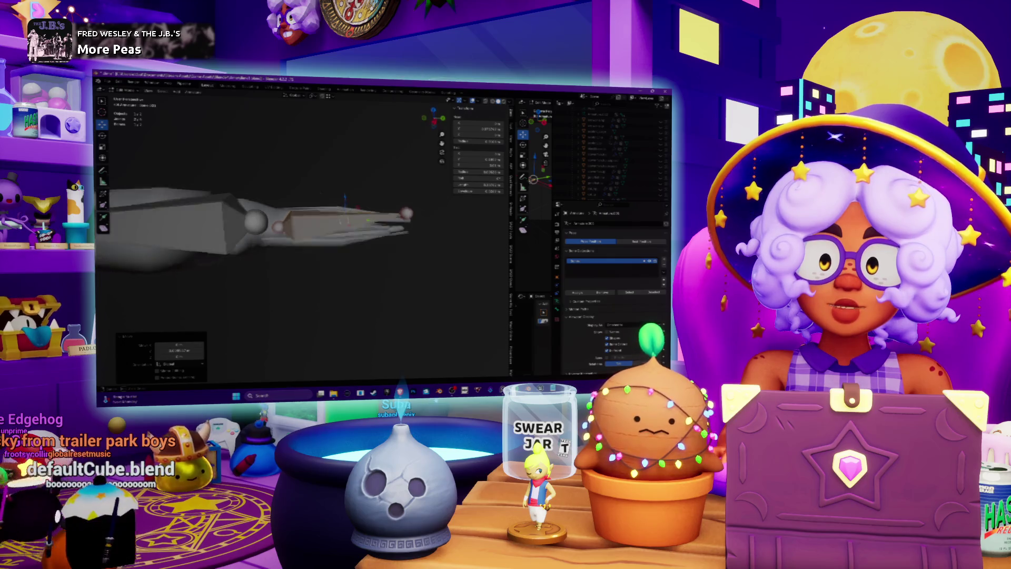
# Step: In Right Ortho view, align the finger's tip and middle joints vertically with G, Z
pyautogui.click(343, 221)
pyautogui.click(396, 213)
pyautogui.moveTo(396, 214); pyautogui.dragTo(384, 213, button='middle')
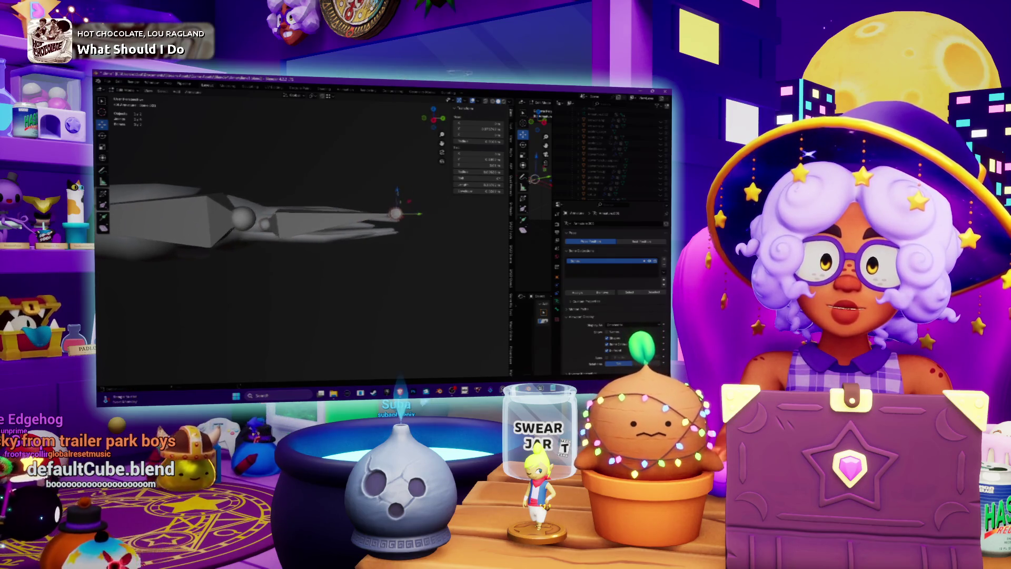
pyautogui.click(433, 120)
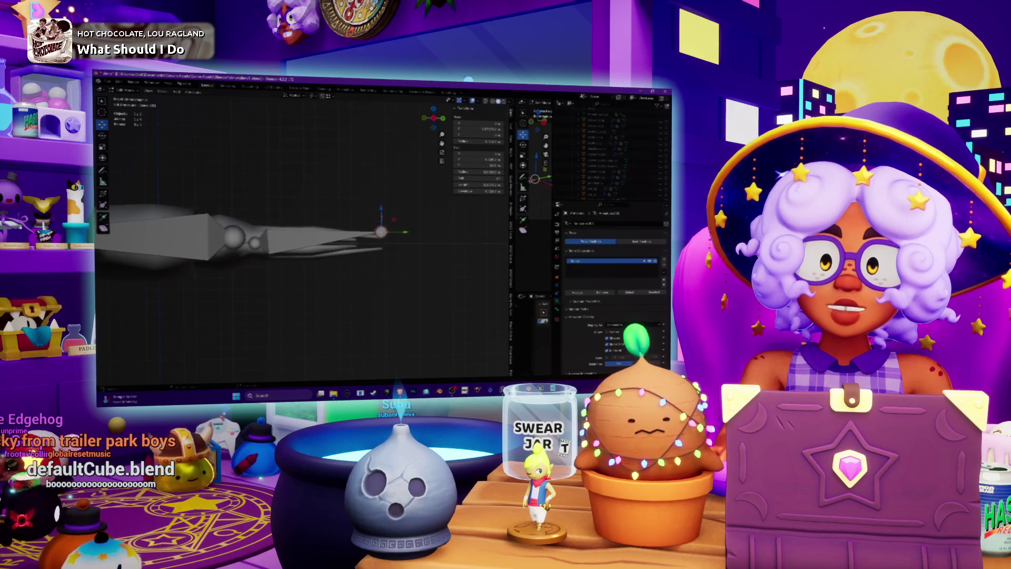
pyautogui.click(385, 218)
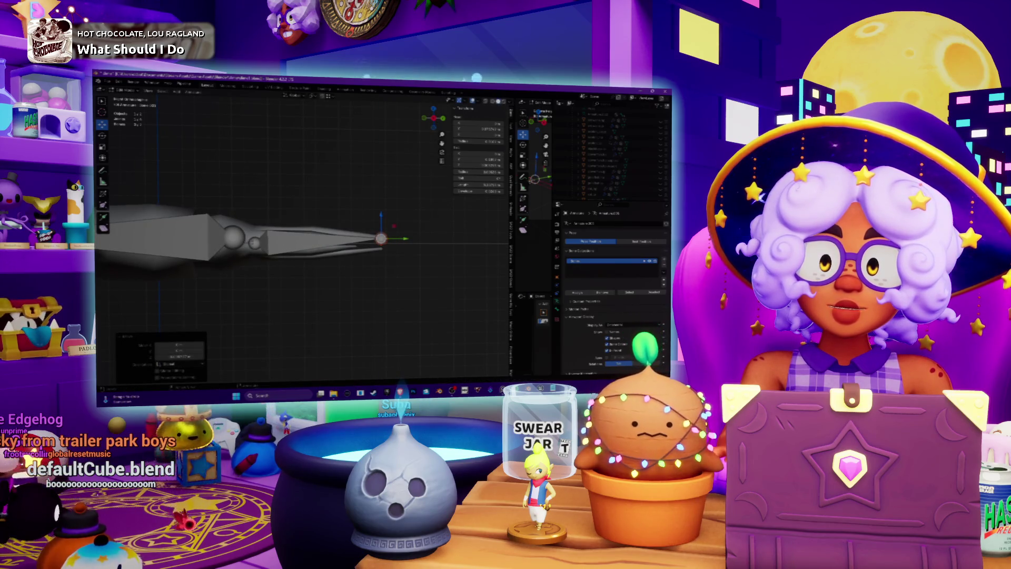
pyautogui.click(254, 242)
pyautogui.press('g')
pyautogui.press('z')
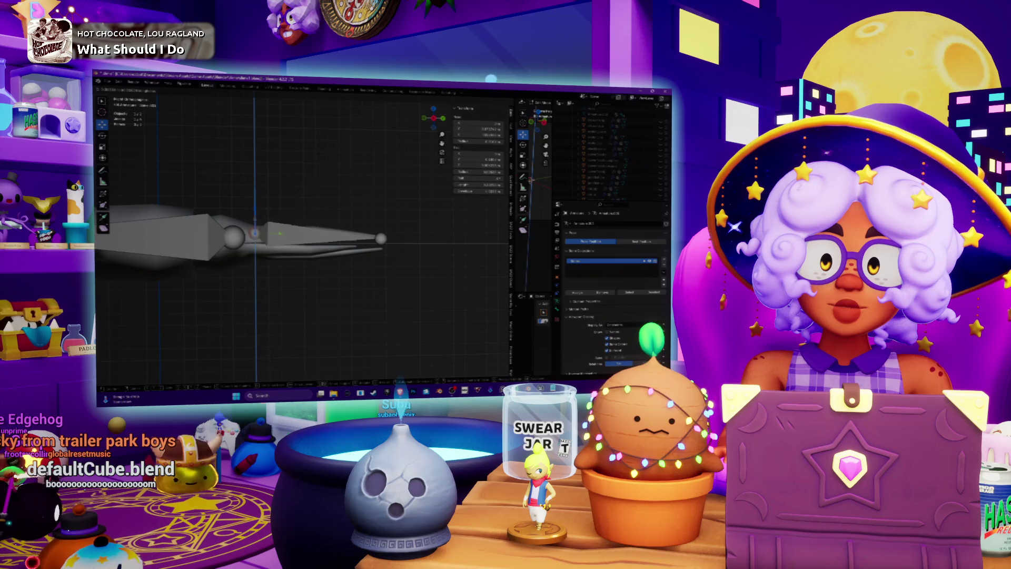
pyautogui.click(267, 211)
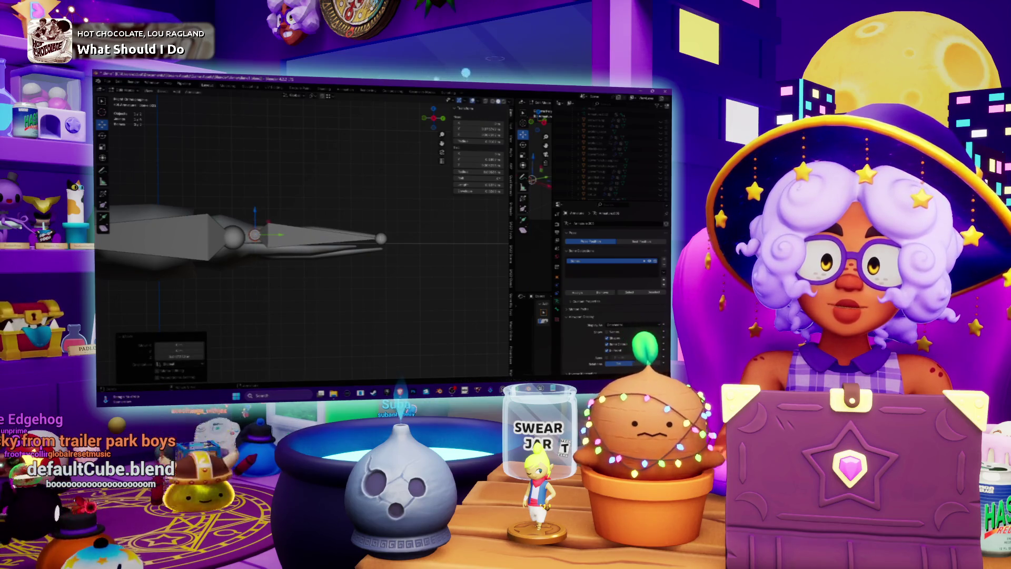
# Step: Align the end joint vertically with G, Z, then slide a joint along the Y axis
pyautogui.click(381, 238)
pyautogui.press('g')
pyautogui.press('z')
pyautogui.click(382, 211)
pyautogui.moveTo(381, 212); pyautogui.dragTo(345, 305, button='middle')
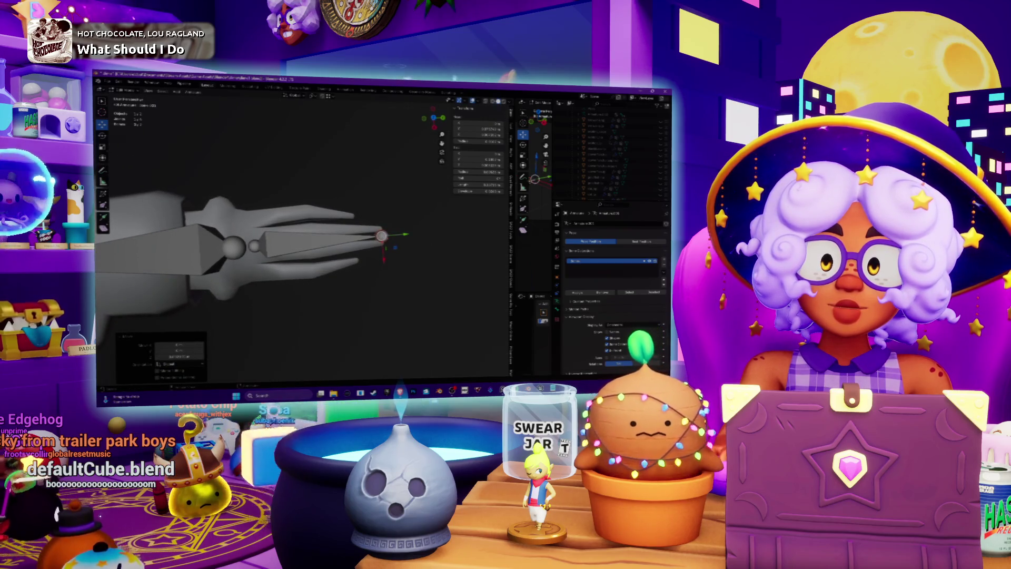
pyautogui.press('g')
pyautogui.press('y')
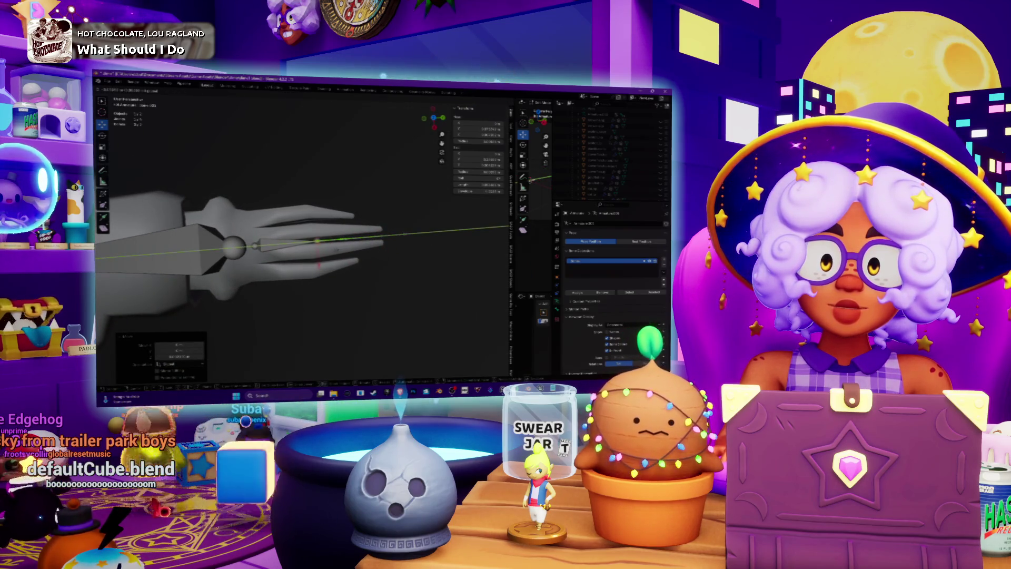
pyautogui.click(329, 245)
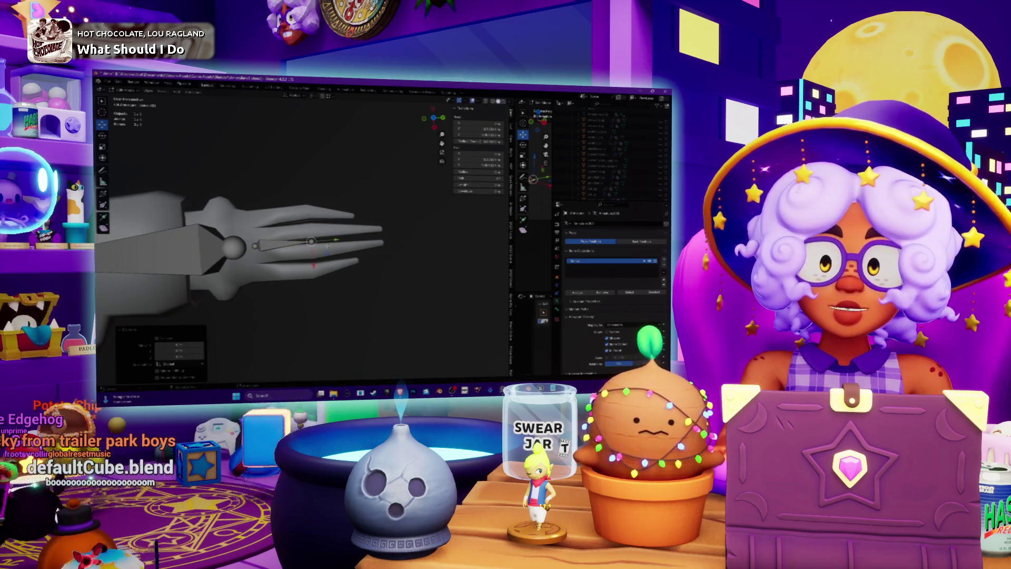
# Step: Extrude a new bone from the fingertip joint along the Y axis
pyautogui.press('e')
pyautogui.click(338, 238)
pyautogui.press('e')
pyautogui.press('y')
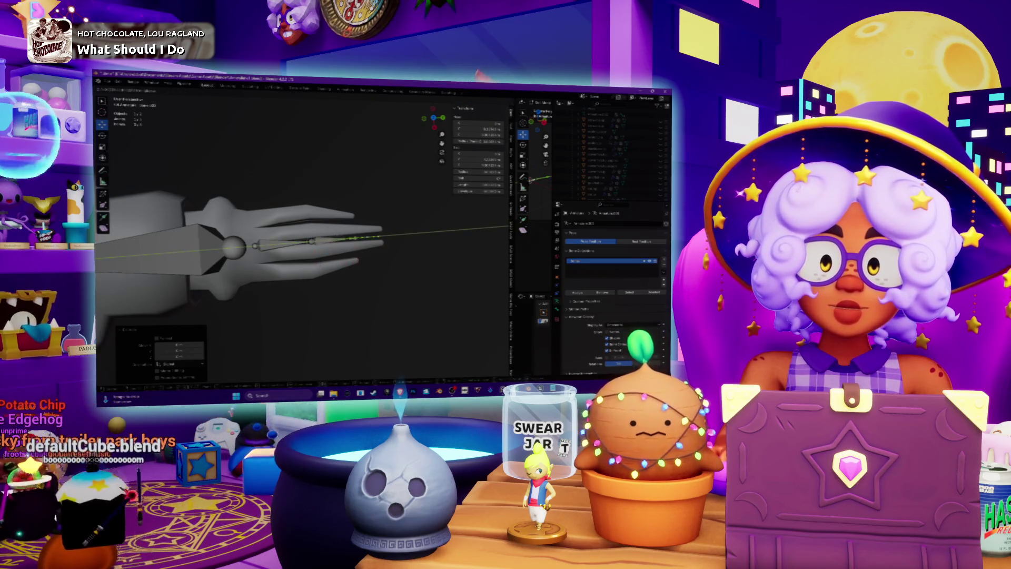
pyautogui.click(408, 229)
pyautogui.moveTo(408, 230)
pyautogui.keyDown('shift'); pyautogui.mouseDown(button='middle')
pyautogui.moveTo(460, 235)
pyautogui.moveTo(402, 232)
pyautogui.mouseUp(button='middle'); pyautogui.keyUp('shift')
# Step: From a top view, select the upper-arm bone and show its Bone properties
pyautogui.scroll(3, 403, 232)
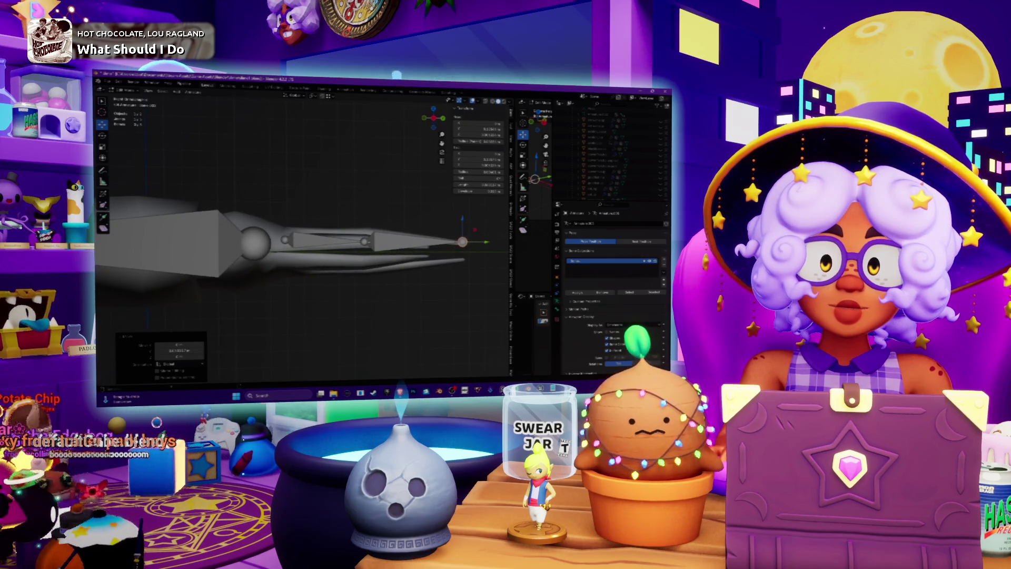
pyautogui.moveTo(403, 231); pyautogui.dragTo(463, 235, button='middle')
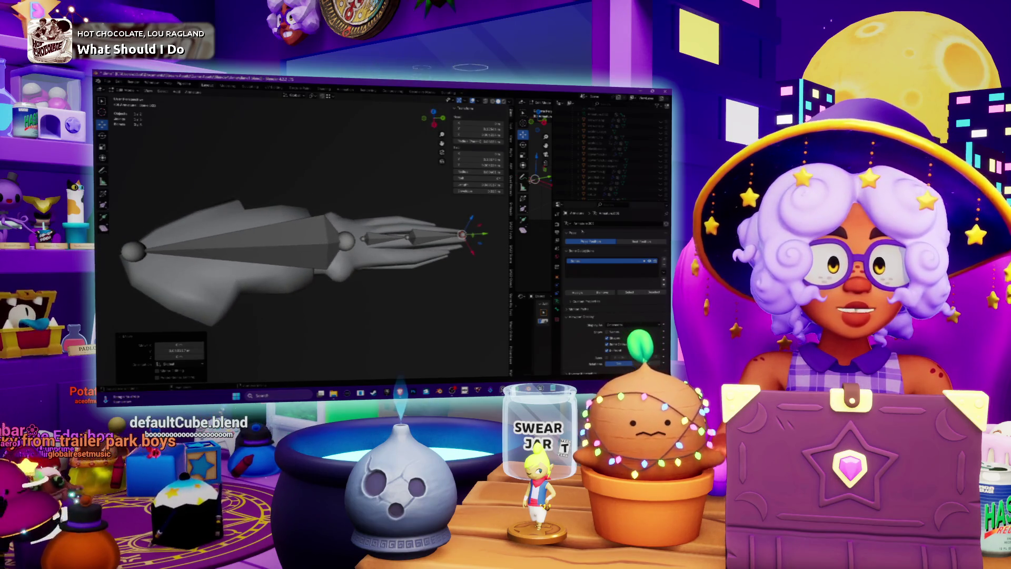
pyautogui.click(243, 246)
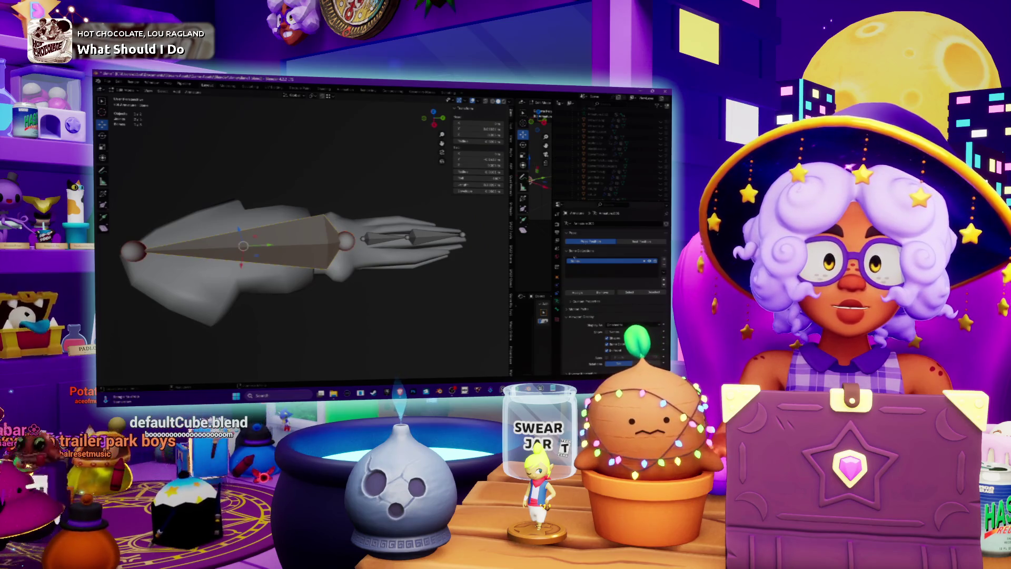
pyautogui.click(557, 278)
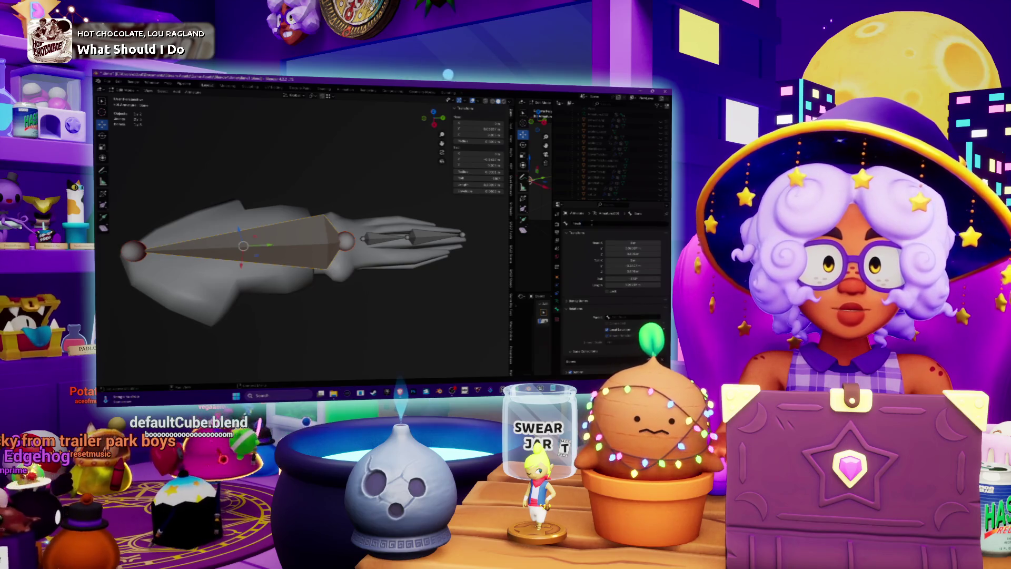
# Step: Select the small forearm bone and review its transform values, cancelling a trial move downward
pyautogui.click(384, 238)
pyautogui.moveTo(384, 238); pyautogui.dragTo(483, 232, button='middle')
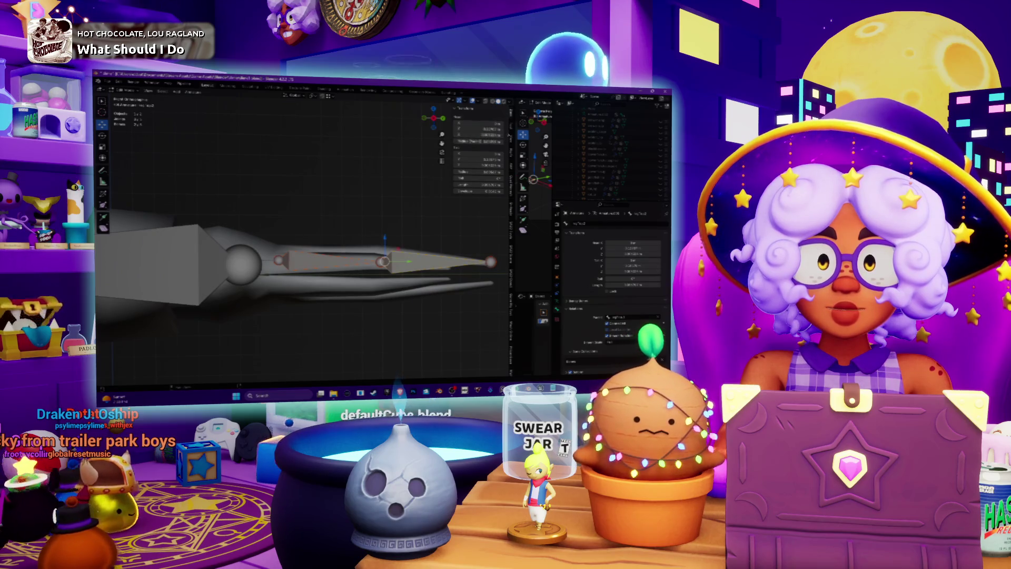
pyautogui.click(511, 129)
pyautogui.click(510, 119)
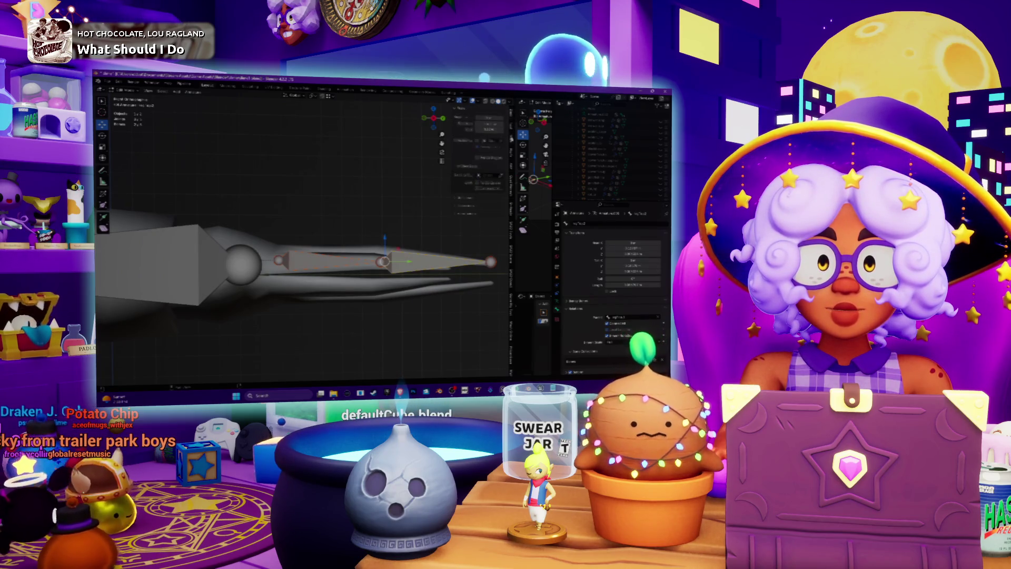
pyautogui.click(511, 115)
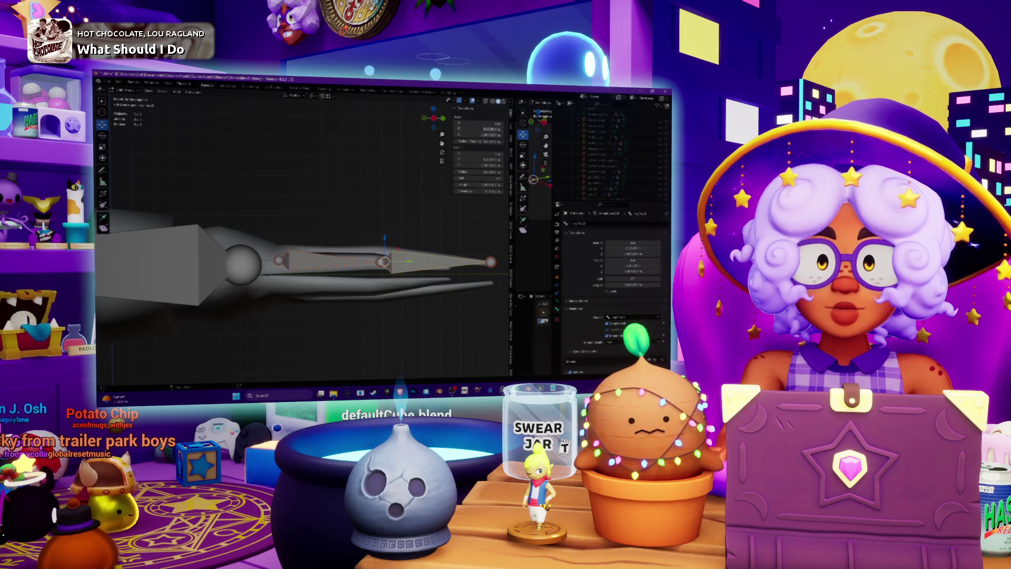
pyautogui.moveTo(385, 241); pyautogui.dragTo(385, 268)
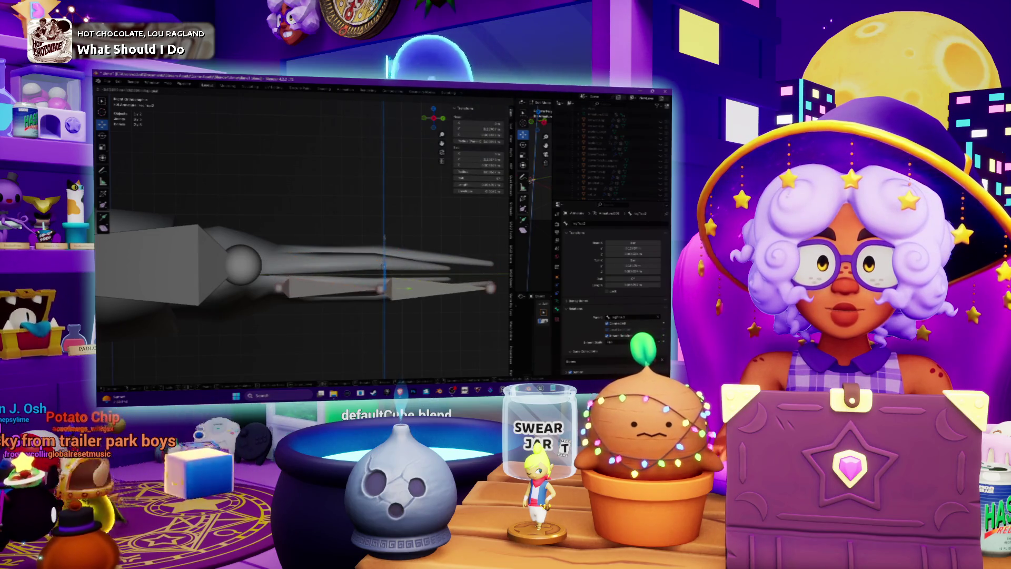
pyautogui.press('Escape')
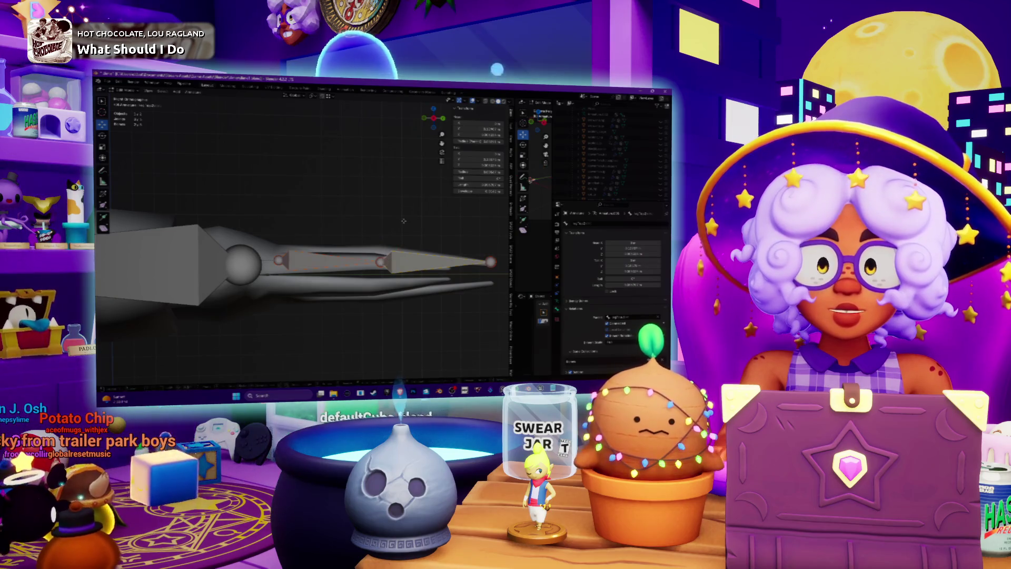
# Step: Duplicate the tentacle bone and try swinging the copy down, then undo the attempt
pyautogui.hotkey('shift', 'd')
pyautogui.click(403, 222)
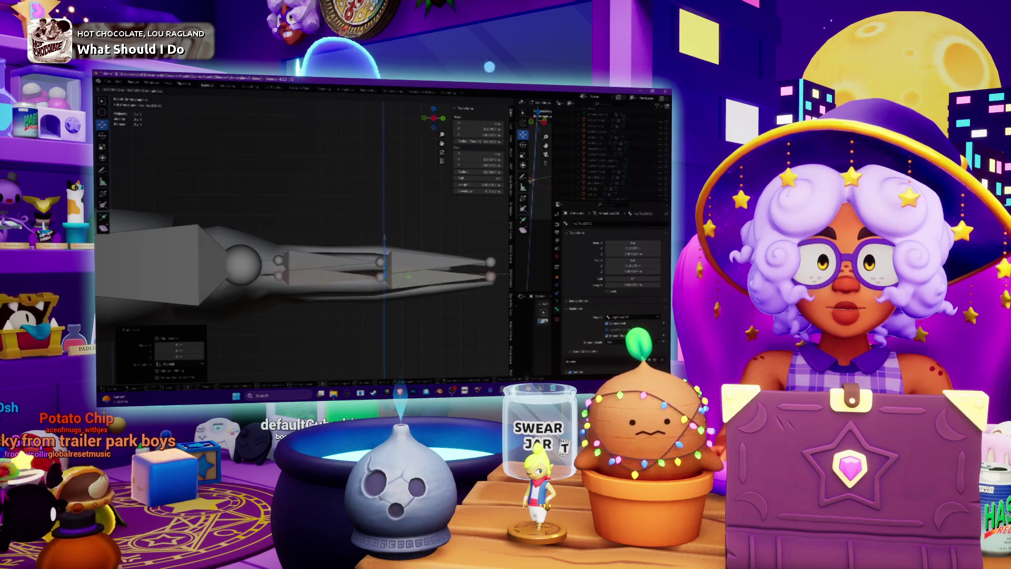
pyautogui.press('Escape')
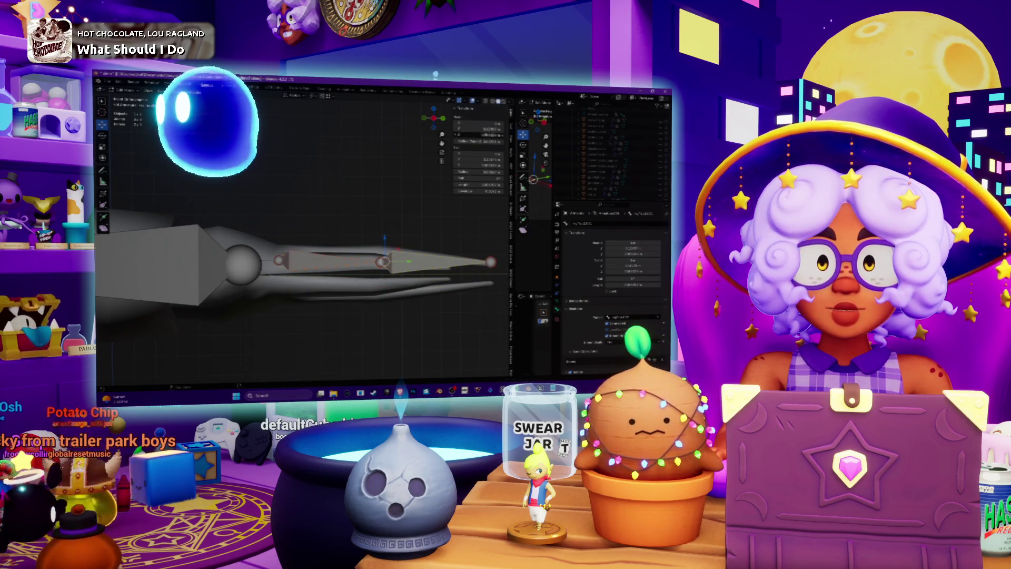
pyautogui.press('r')
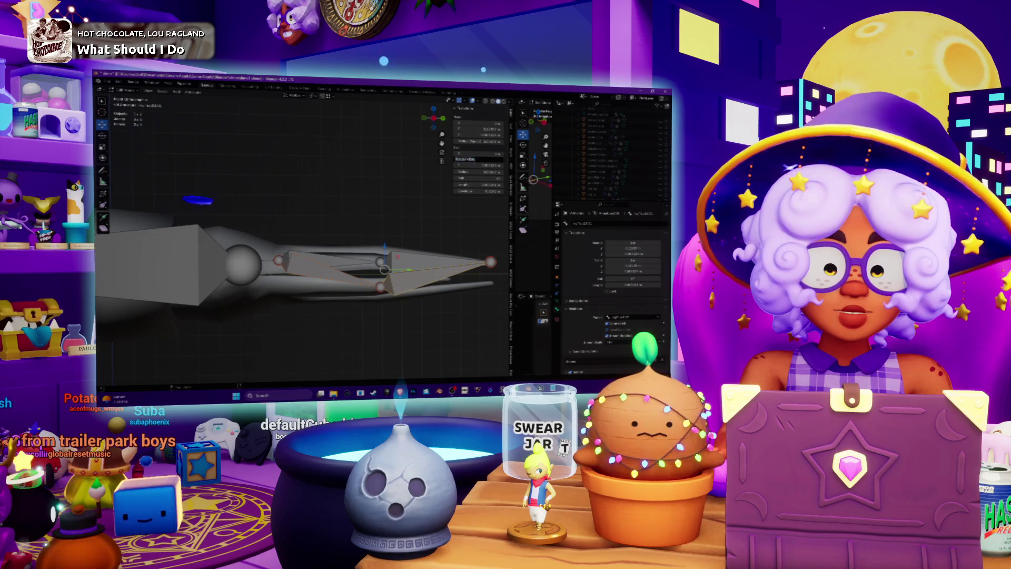
pyautogui.hotkey('ctrl', 'z')
pyautogui.hotkey('ctrl', 'z')
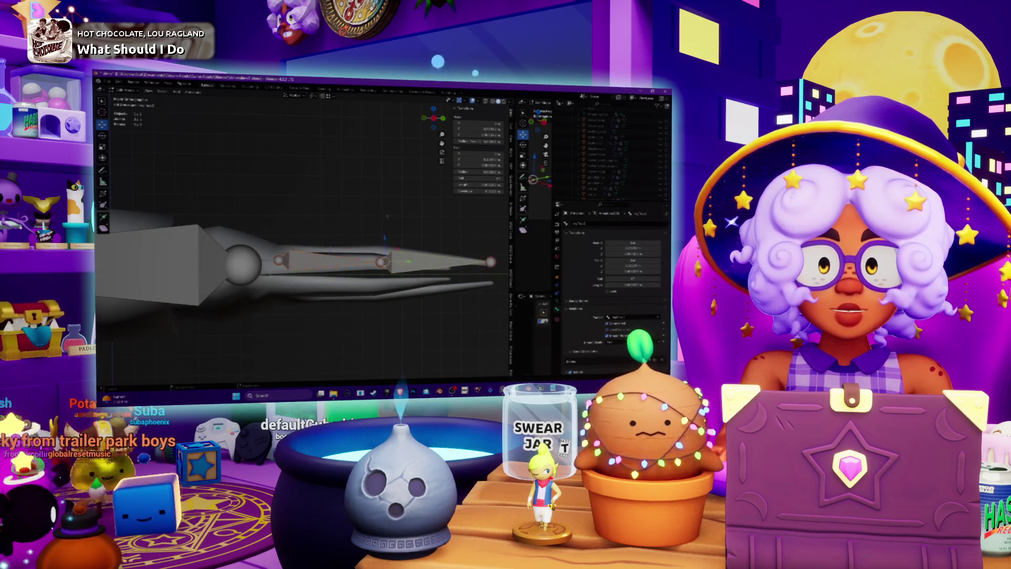
pyautogui.hotkey('ctrl', 'z')
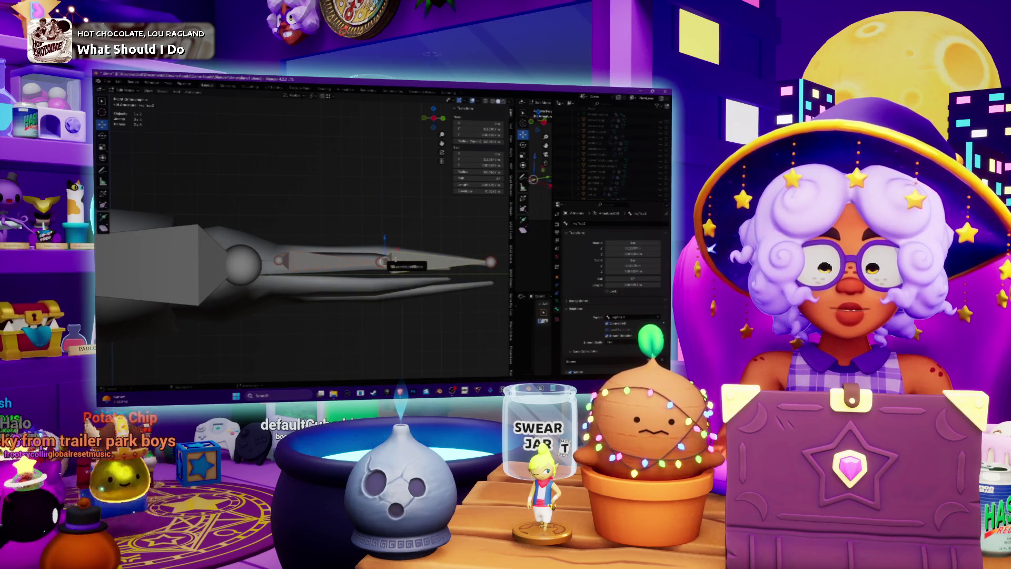
# Step: Duplicate the bone again, angle the copy downward, and select the lower tentacle bone
pyautogui.hotkey('shift', 'd')
pyautogui.rightClick(389, 259)
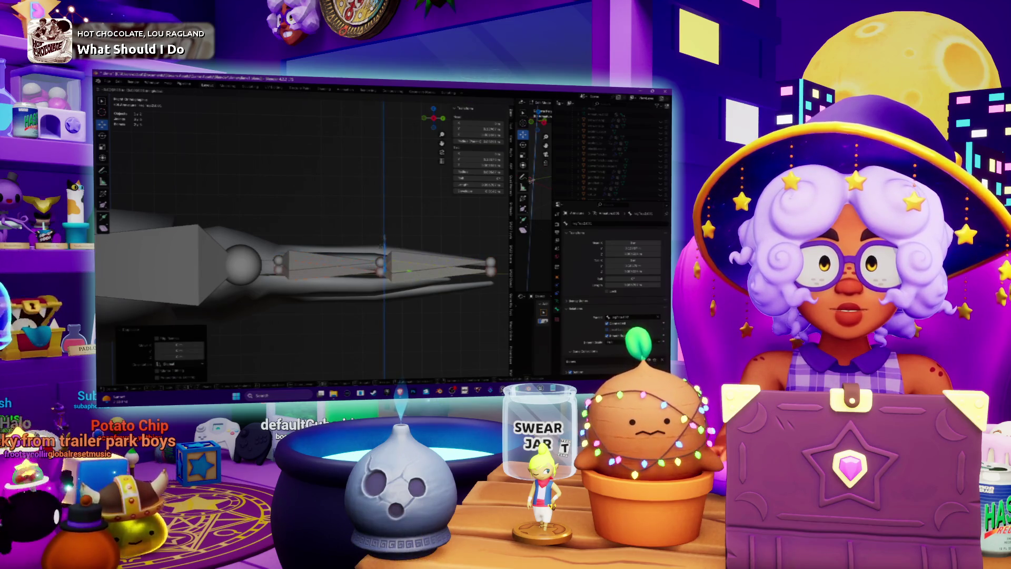
pyautogui.hotkey('ctrl', 'z')
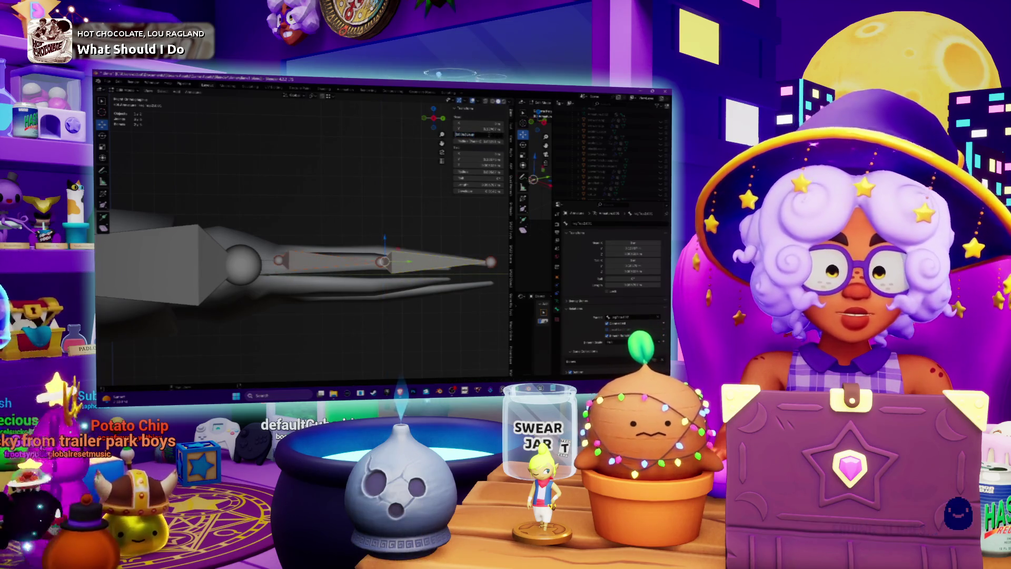
pyautogui.hotkey('shift', 'd')
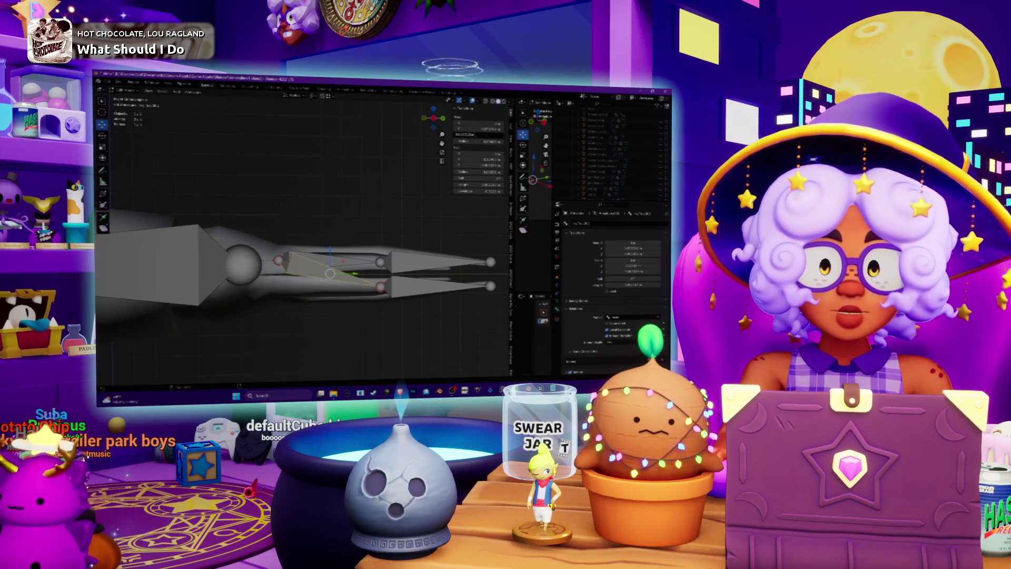
pyautogui.click(316, 288)
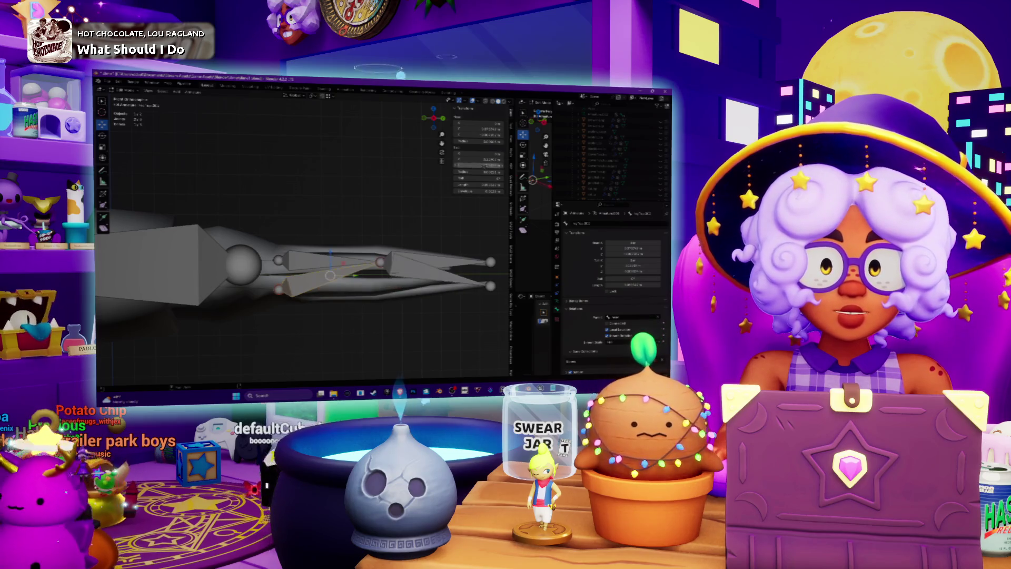
pyautogui.moveTo(379, 206)
pyautogui.mouseDown(button='middle')
pyautogui.moveTo(391, 199)
pyautogui.moveTo(368, 221)
pyautogui.moveTo(359, 213)
pyautogui.moveTo(390, 200)
pyautogui.moveTo(403, 210)
pyautogui.moveTo(385, 208)
pyautogui.mouseUp(button='middle')
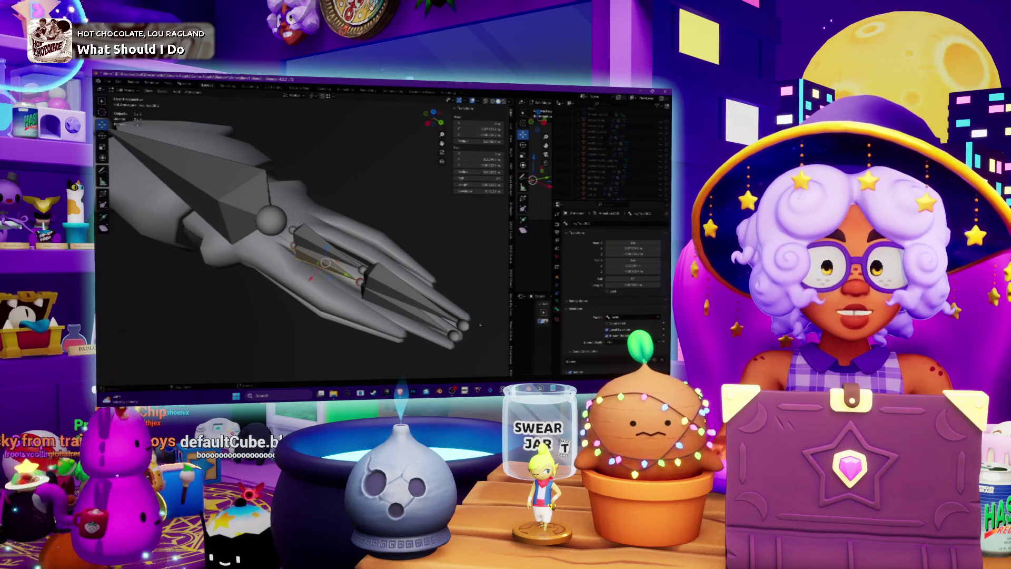
# Step: Orbit to a side view and check the Armature data settings before returning to Bone properties
pyautogui.moveTo(385, 208); pyautogui.dragTo(395, 200, button='middle')
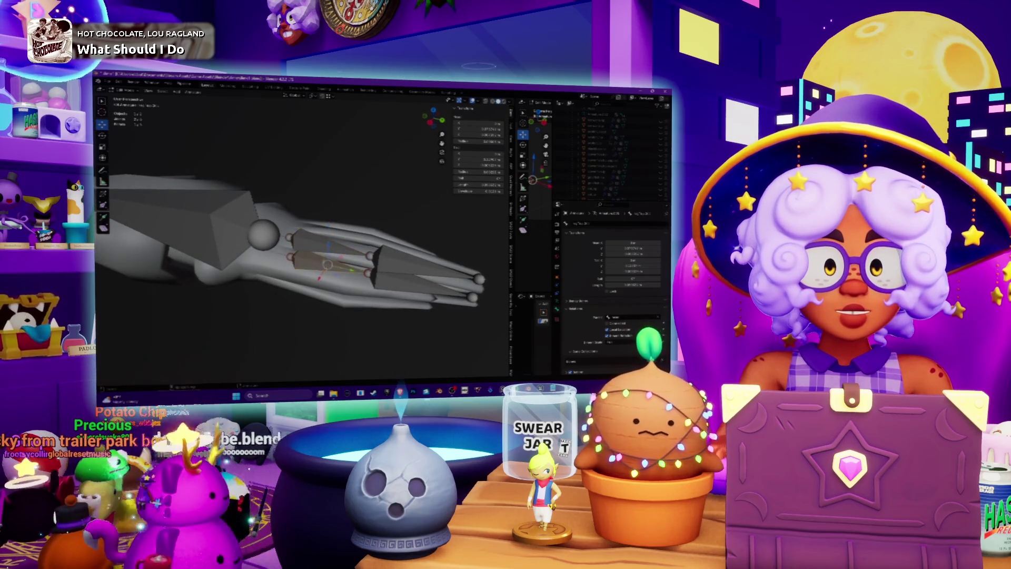
pyautogui.click(558, 246)
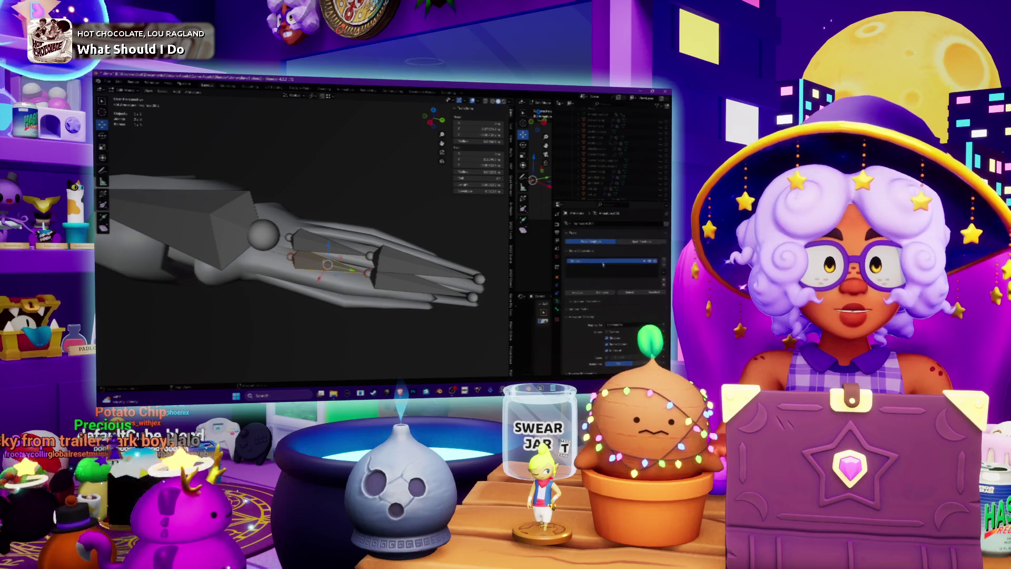
pyautogui.click(557, 257)
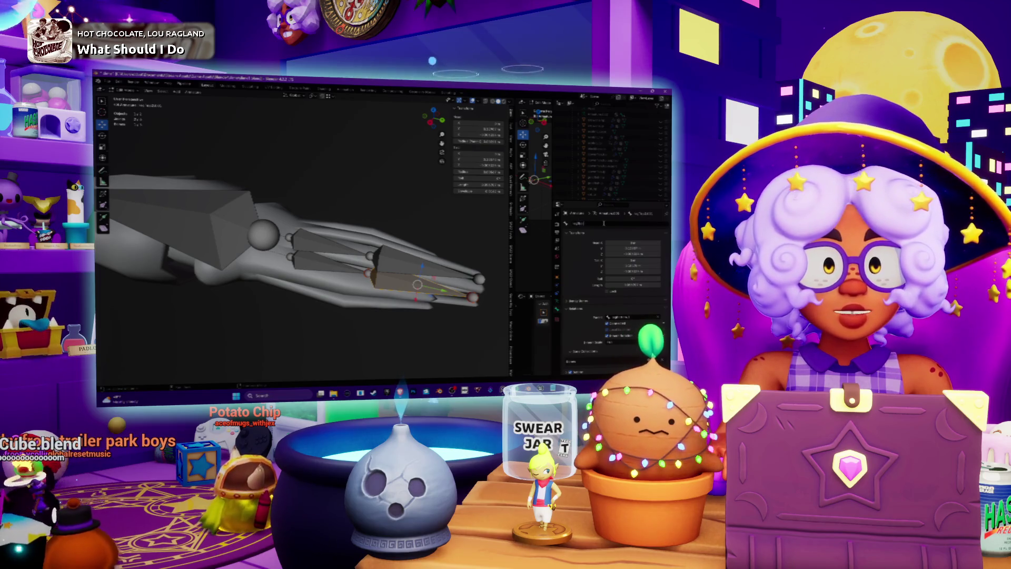
pyautogui.moveTo(316, 316)
pyautogui.mouseDown(button='middle')
pyautogui.moveTo(368, 300)
pyautogui.moveTo(392, 254)
pyautogui.mouseUp(button='middle')
# Step: Extrude the tentacle bones and, in top orthographic view, move them sideways along X
pyautogui.press('e')
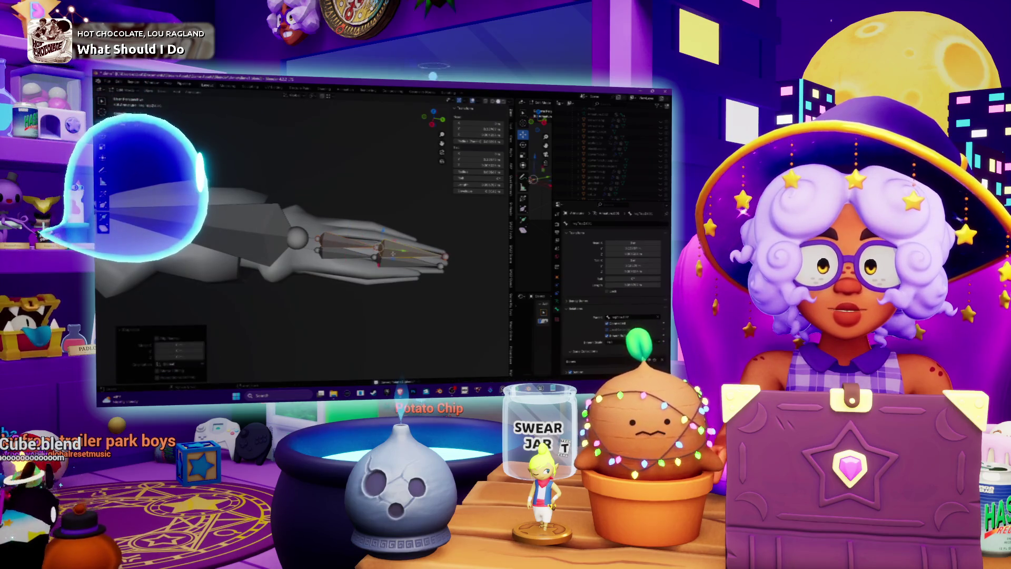
pyautogui.press('ctrl+KP_3')
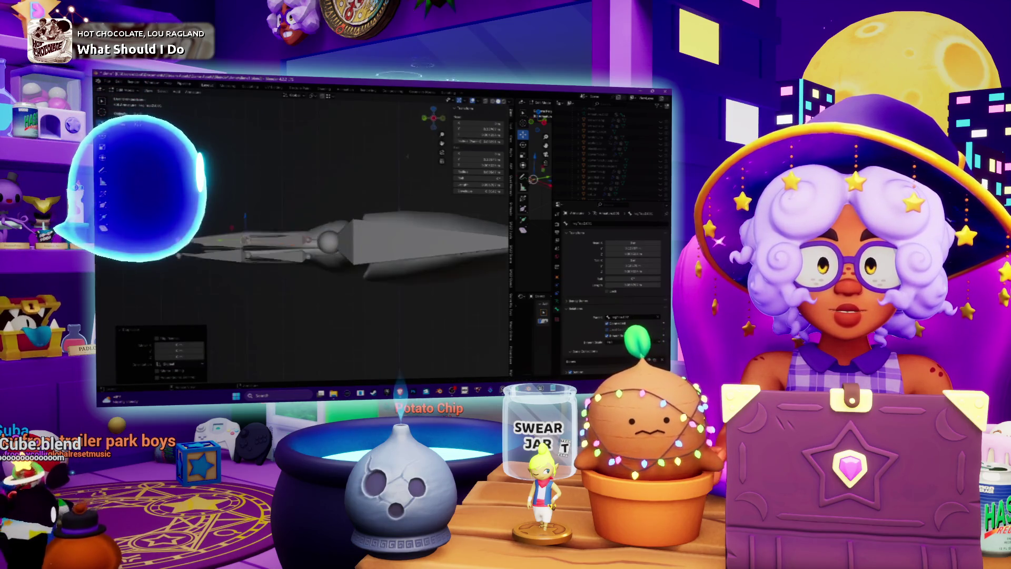
pyautogui.press('KP_7')
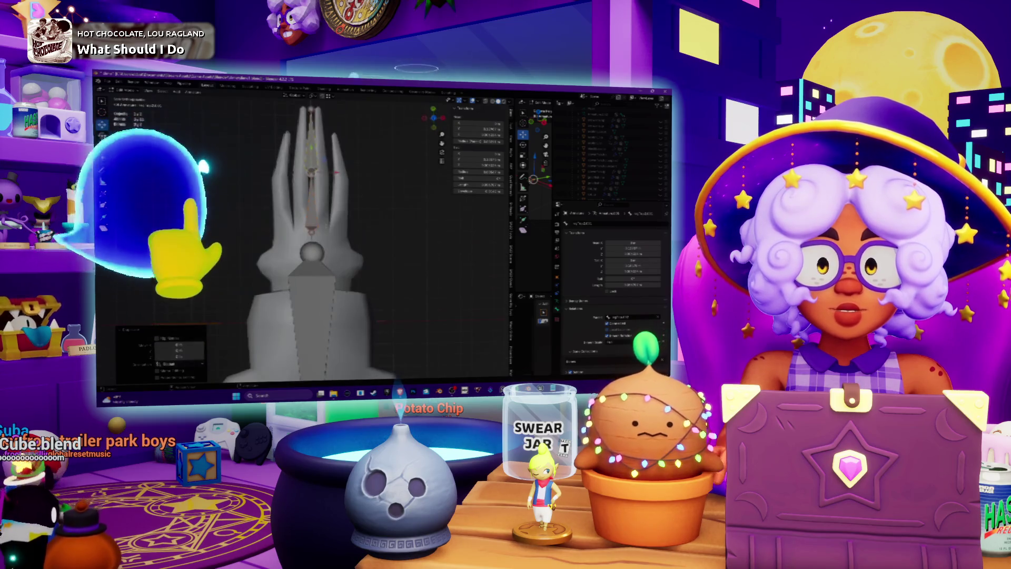
pyautogui.press('g')
pyautogui.press('x')
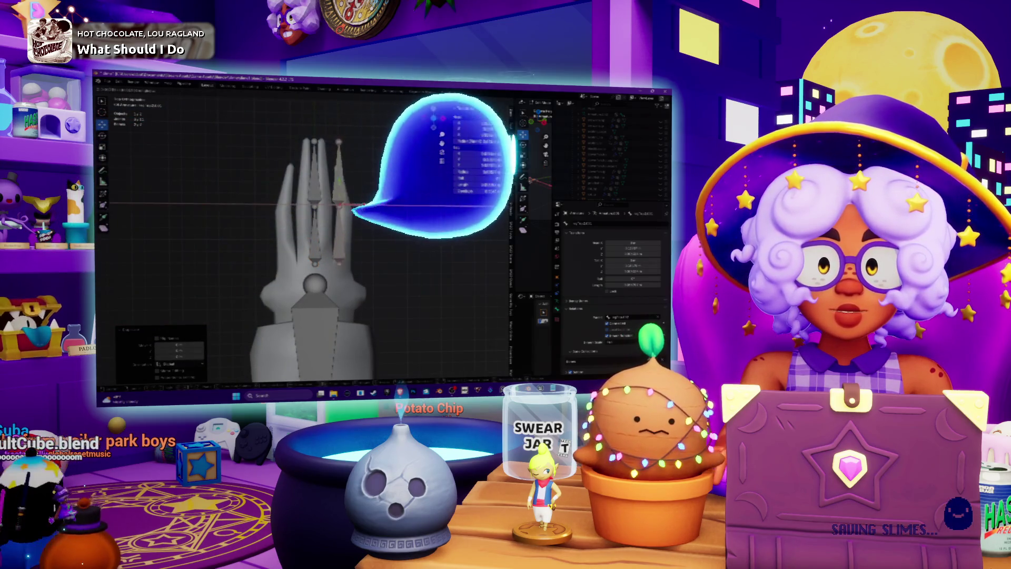
pyautogui.click(364, 207)
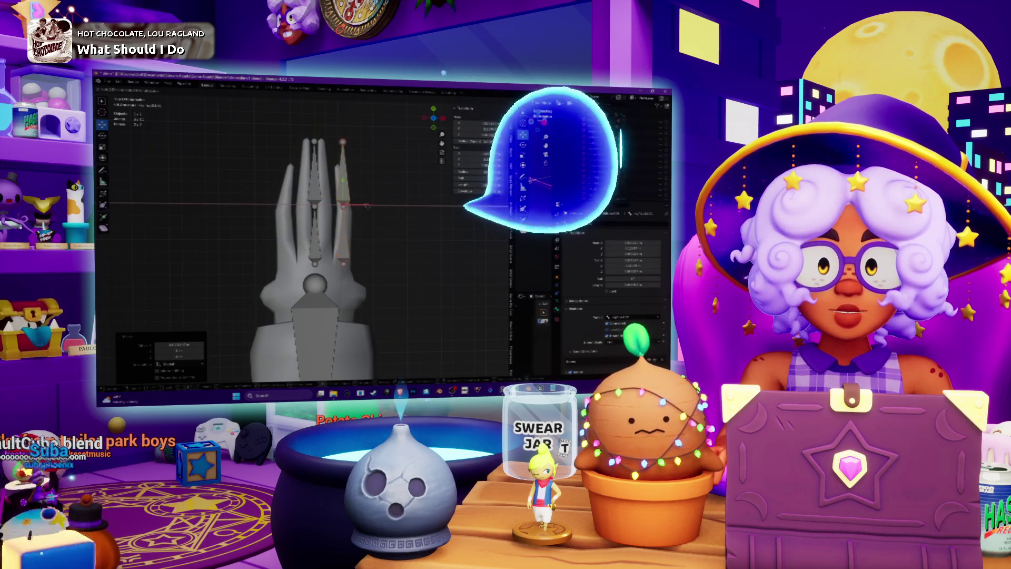
# Step: Shift the bones along Y into the rightmost tentacle, then recentre and orbit the view
pyautogui.press('g')
pyautogui.press('x')
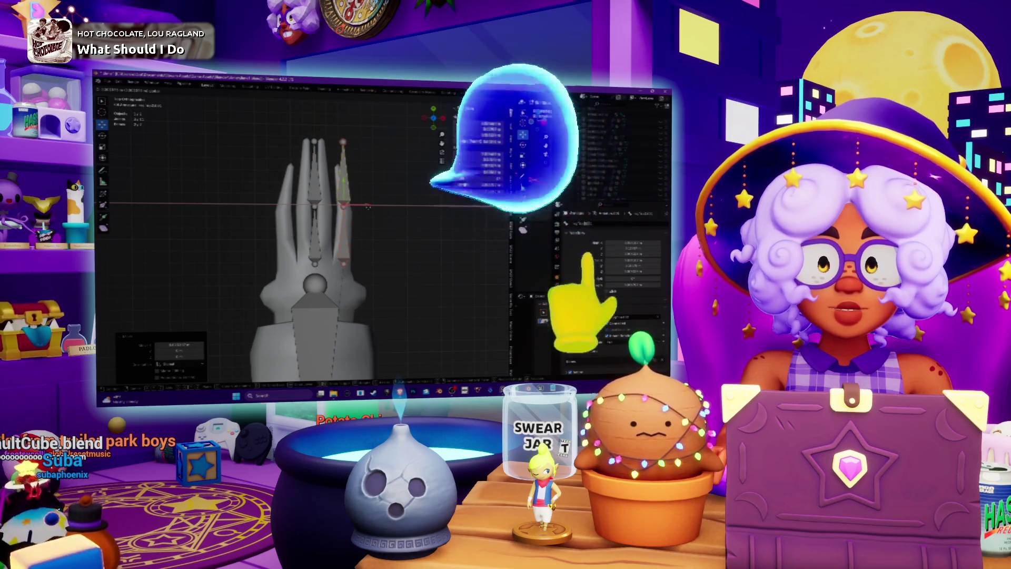
pyautogui.press('y')
pyautogui.press('Return')
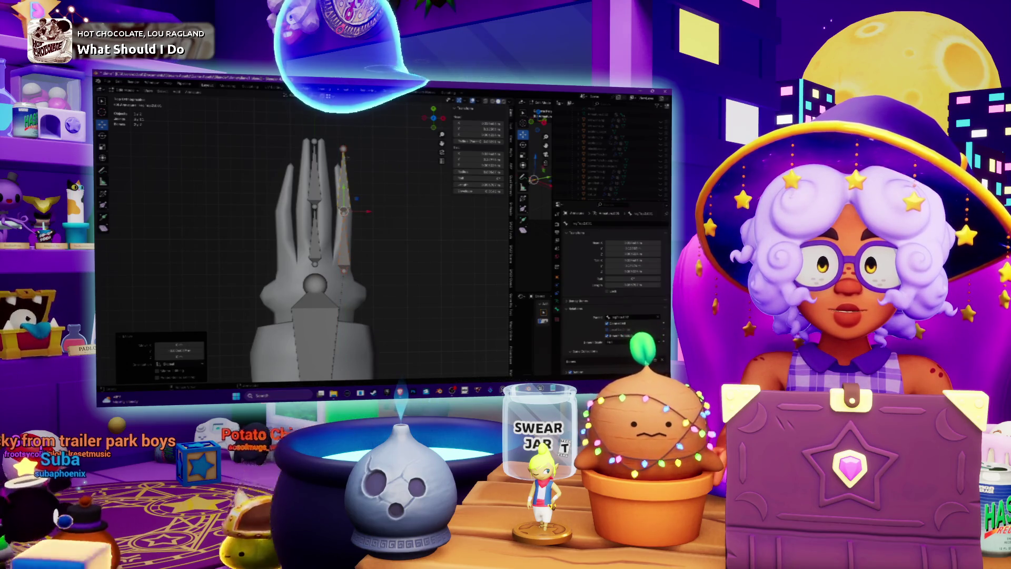
pyautogui.keyDown('shift'); pyautogui.moveTo(337, 221); pyautogui.dragTo(347, 225, button='middle'); pyautogui.keyUp('shift')
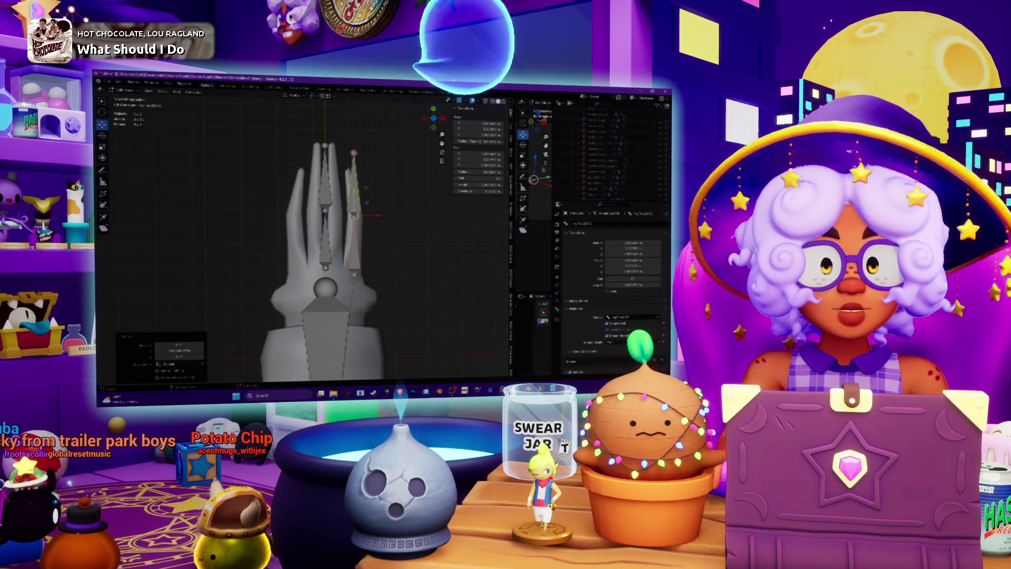
pyautogui.moveTo(316, 237); pyautogui.dragTo(379, 190, button='middle')
pyautogui.moveTo(281, 207); pyautogui.dragTo(304, 189, button='middle')
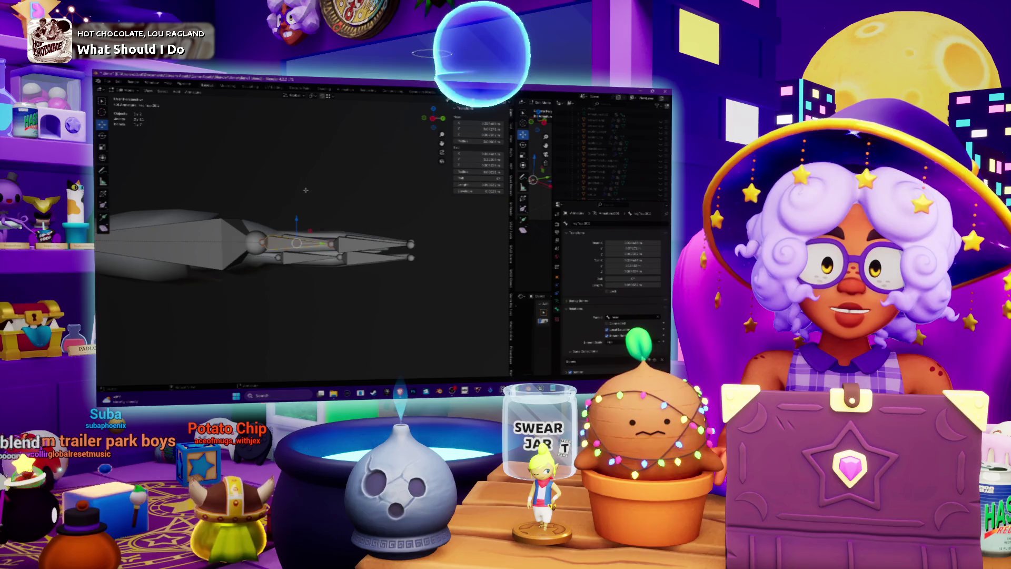
pyautogui.moveTo(295, 237)
pyautogui.mouseDown(button='middle')
pyautogui.moveTo(316, 205)
pyautogui.moveTo(305, 232)
pyautogui.moveTo(286, 213)
pyautogui.moveTo(298, 229)
pyautogui.mouseUp(button='middle')
pyautogui.moveTo(408, 175); pyautogui.dragTo(406, 203, button='middle')
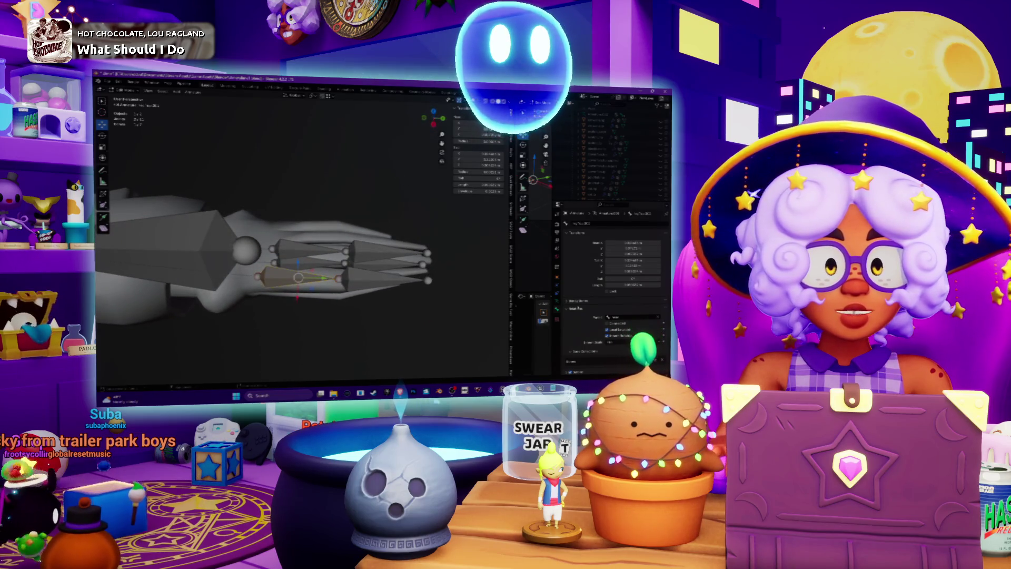
pyautogui.moveTo(295, 236)
pyautogui.mouseDown(button='middle')
pyautogui.moveTo(316, 211)
pyautogui.moveTo(339, 203)
pyautogui.moveTo(440, 265)
pyautogui.moveTo(453, 240)
pyautogui.mouseUp(button='middle')
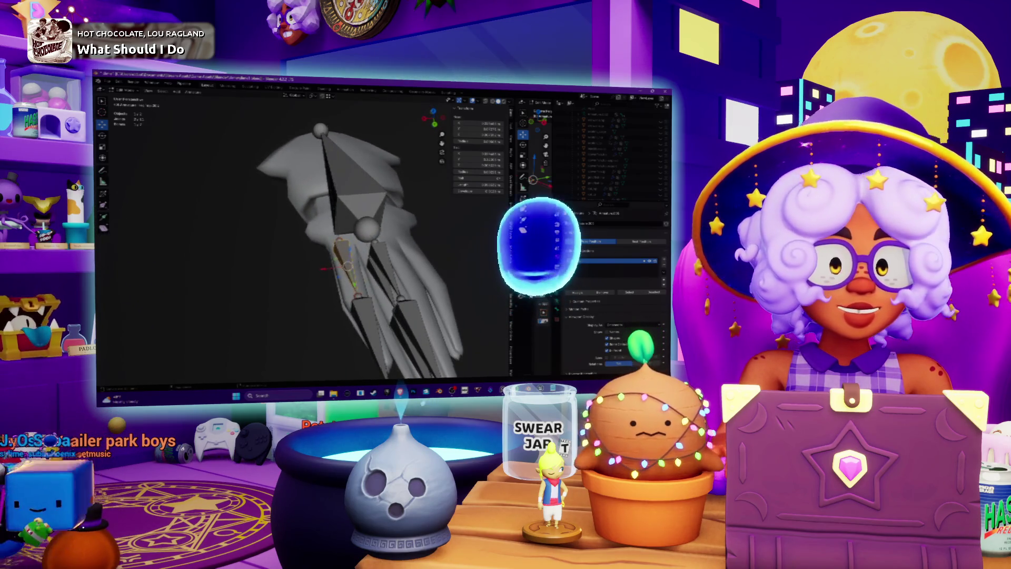
pyautogui.click(557, 265)
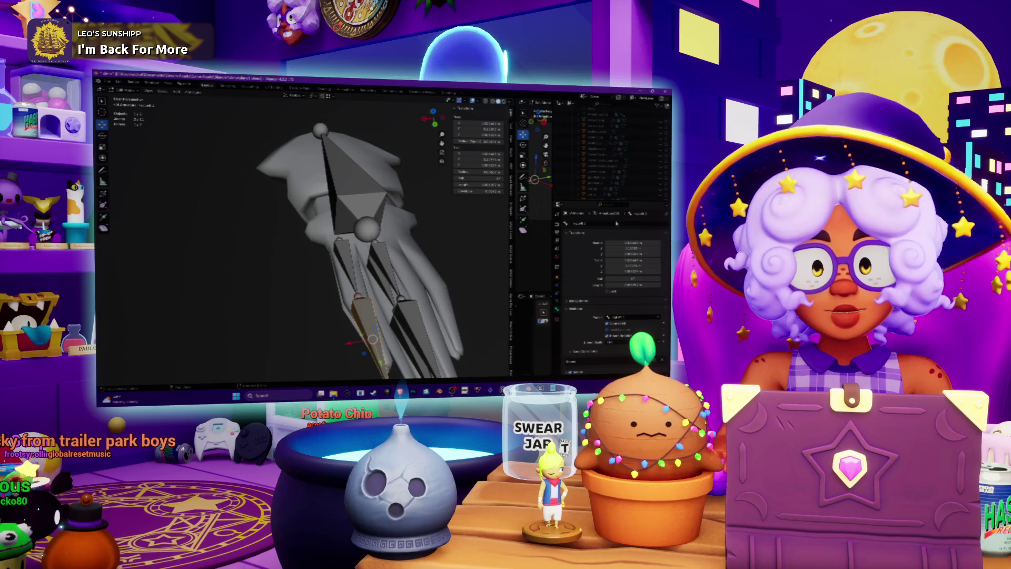
# Step: From the right side view, rotate the selected bones about the Z axis
pyautogui.press('KP_3')
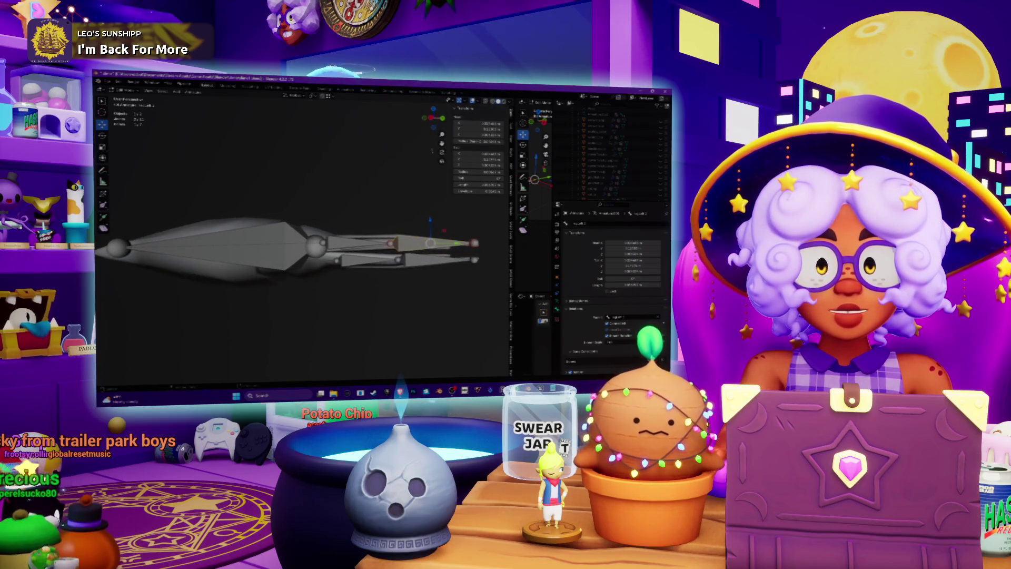
pyautogui.scroll(3, 300, 245)
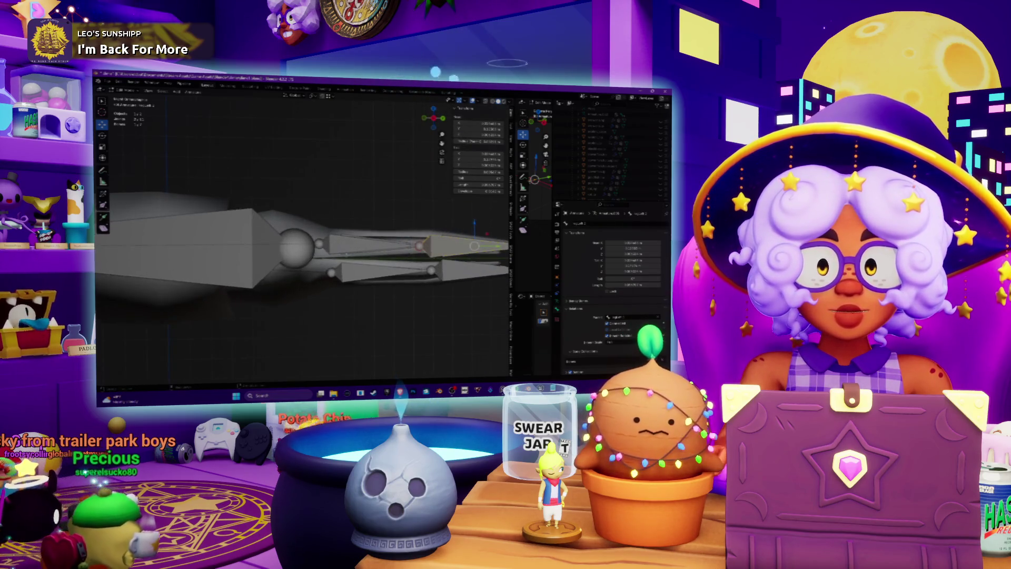
pyautogui.press('r')
pyautogui.press('z')
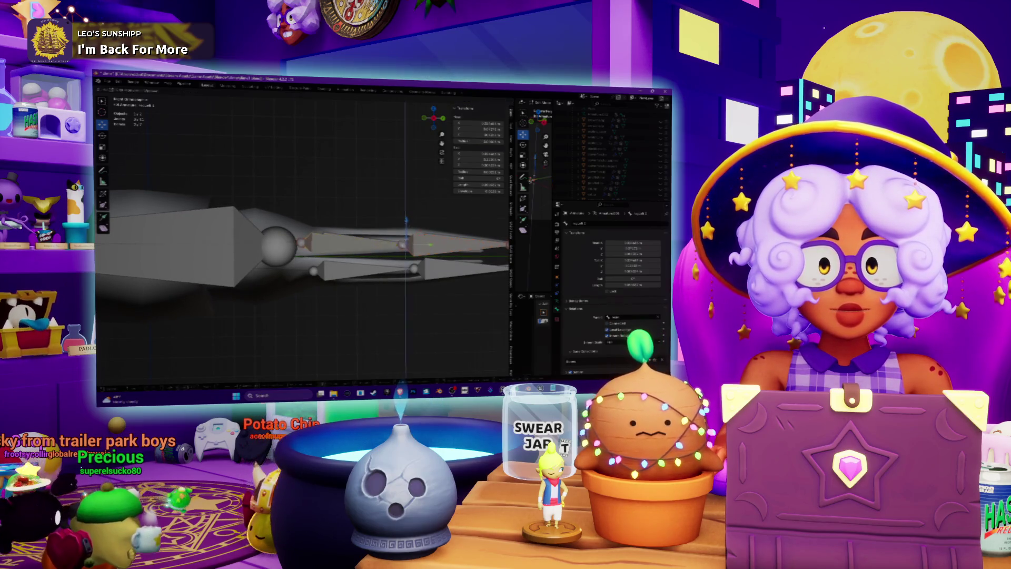
pyautogui.press('Return')
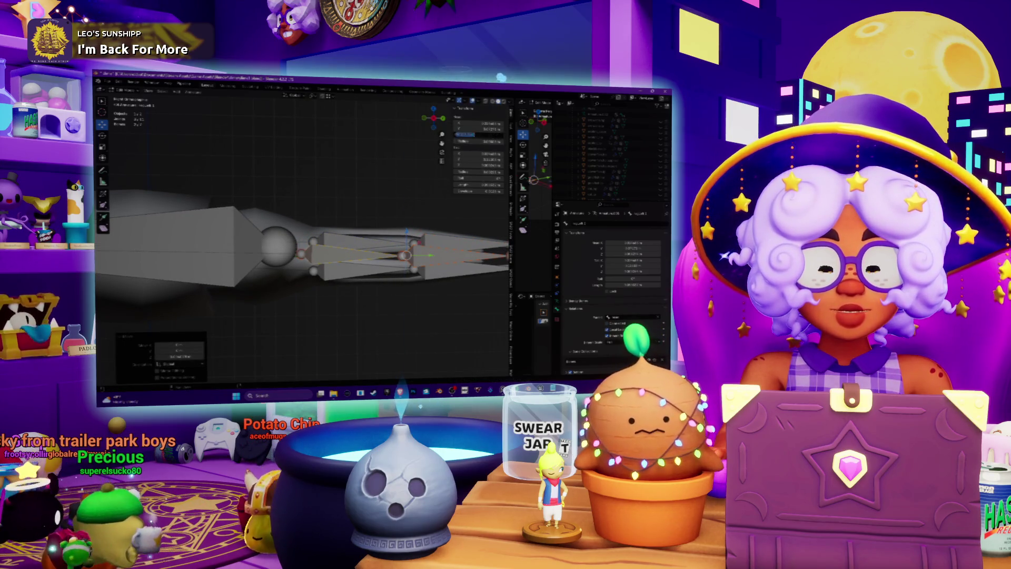
# Step: Set a bone Transform field to 0 and switch back to Blender from the music player
pyautogui.write('0')
pyautogui.press('Return')
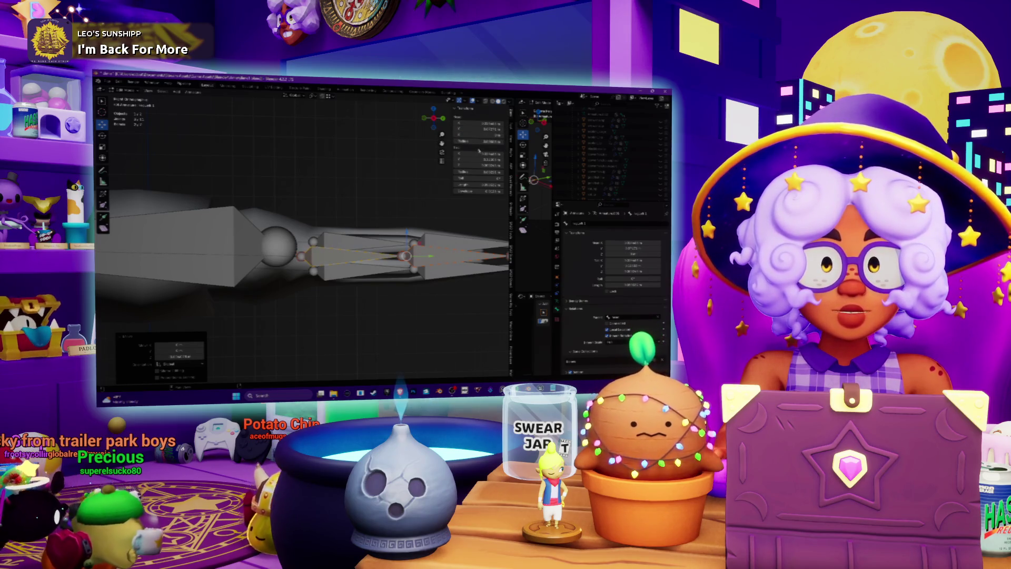
pyautogui.click(465, 165)
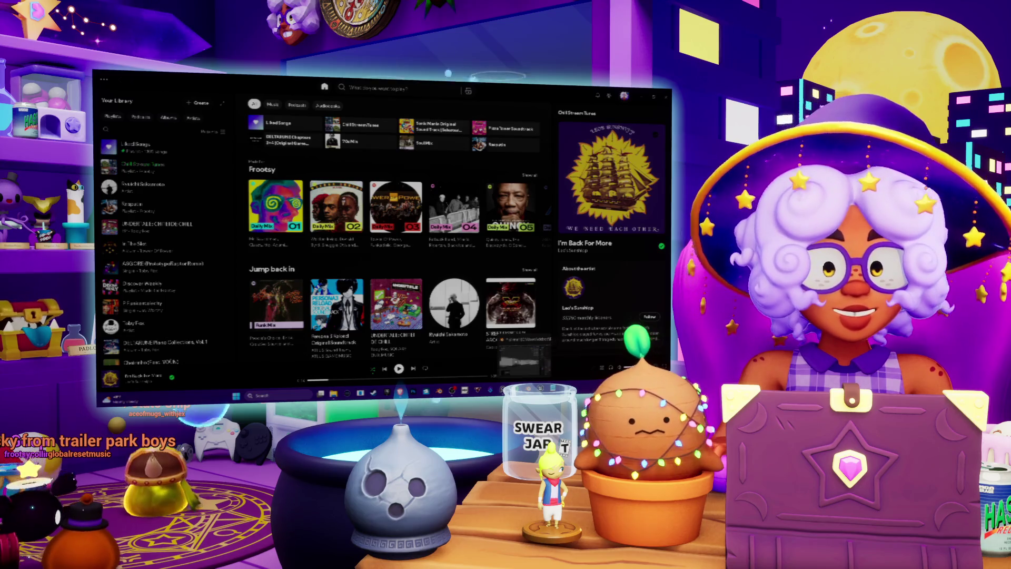
pyautogui.hotkey('alt', 'Tab')
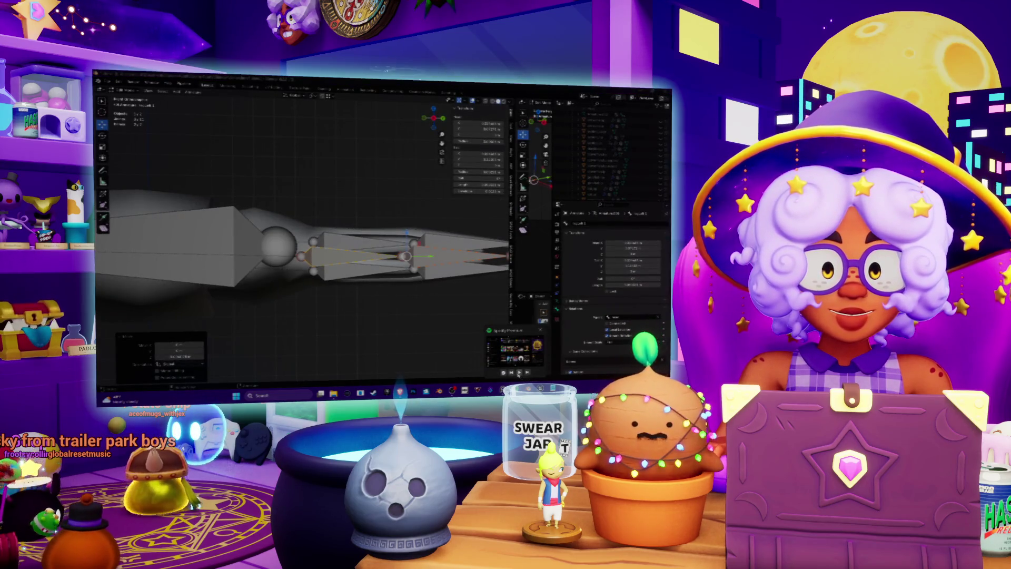
# Step: Pan and orbit to look down on the rig and select the bone at the tentacle base
pyautogui.keyDown('shift'); pyautogui.moveTo(405, 257); pyautogui.dragTo(355, 260, button='middle'); pyautogui.keyUp('shift')
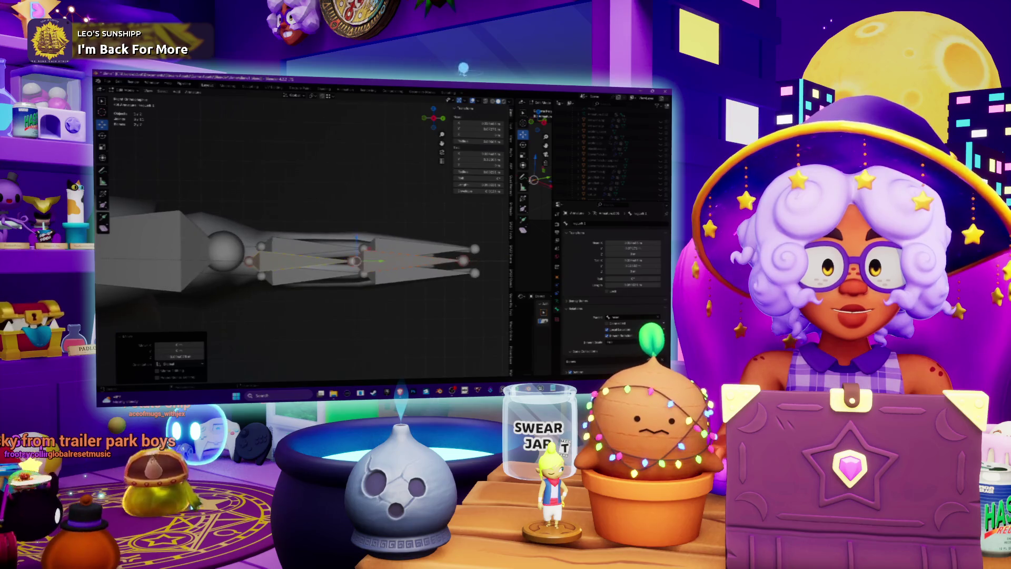
pyautogui.click(419, 262)
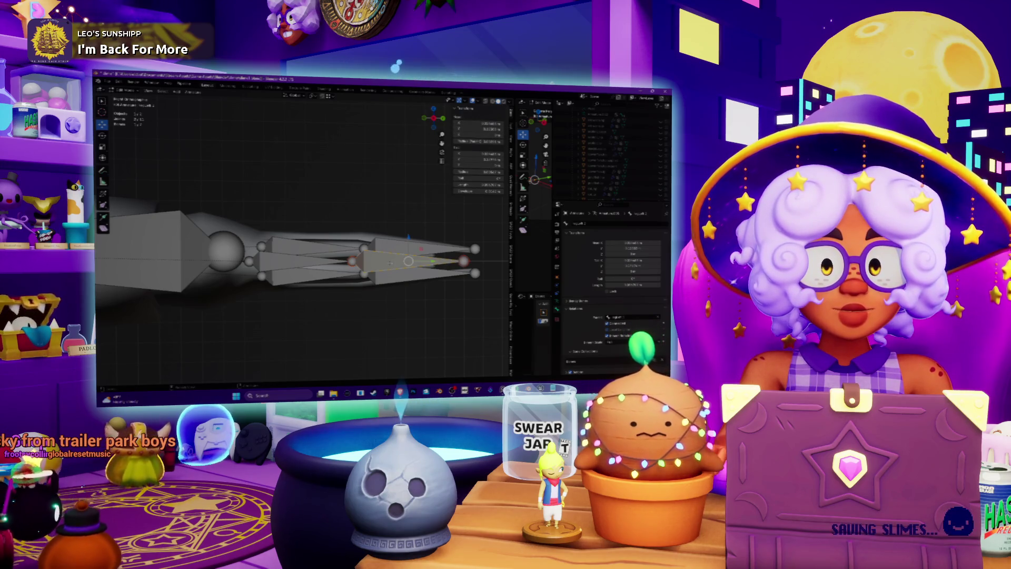
pyautogui.moveTo(316, 237)
pyautogui.mouseDown(button='middle')
pyautogui.moveTo(324, 241)
pyautogui.moveTo(348, 200)
pyautogui.moveTo(326, 208)
pyautogui.moveTo(356, 221)
pyautogui.mouseUp(button='middle')
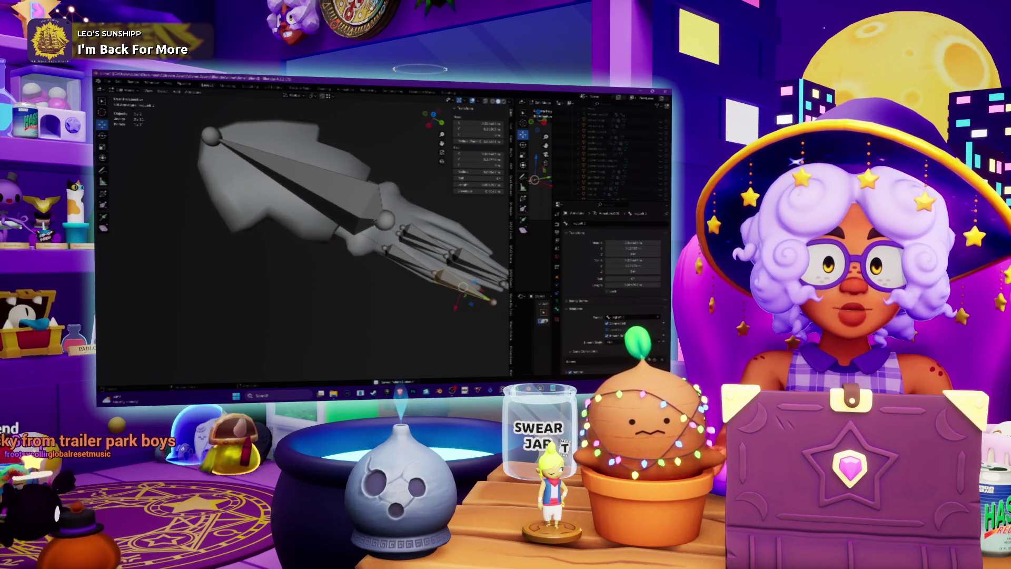
pyautogui.moveTo(355, 221)
pyautogui.mouseDown(button='middle')
pyautogui.moveTo(368, 205)
pyautogui.moveTo(337, 216)
pyautogui.mouseUp(button='middle')
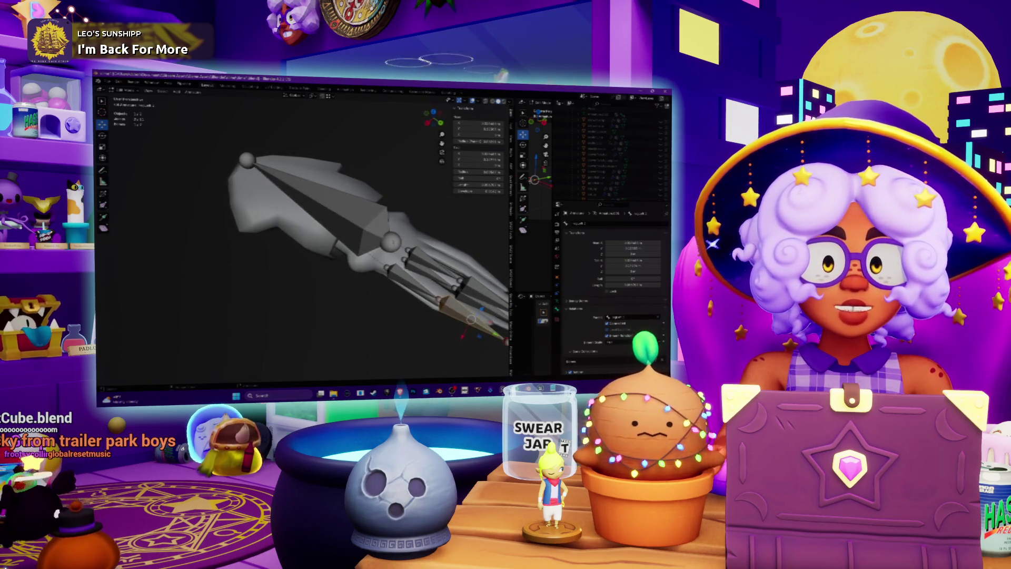
pyautogui.click(391, 243)
pyautogui.moveTo(391, 242)
pyautogui.mouseDown(button='middle')
pyautogui.moveTo(363, 255)
pyautogui.moveTo(389, 237)
pyautogui.moveTo(430, 235)
pyautogui.mouseUp(button='middle')
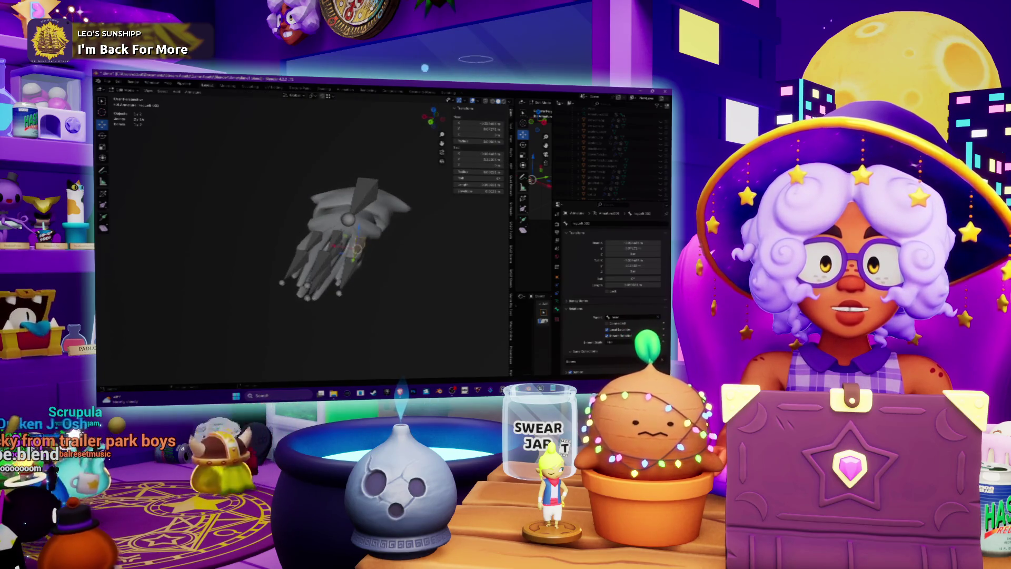
# Step: Jump to the front view, orbit to a side angle of the squid, and switch to the Animation workspace
pyautogui.moveTo(428, 281); pyautogui.dragTo(430, 254, button='middle')
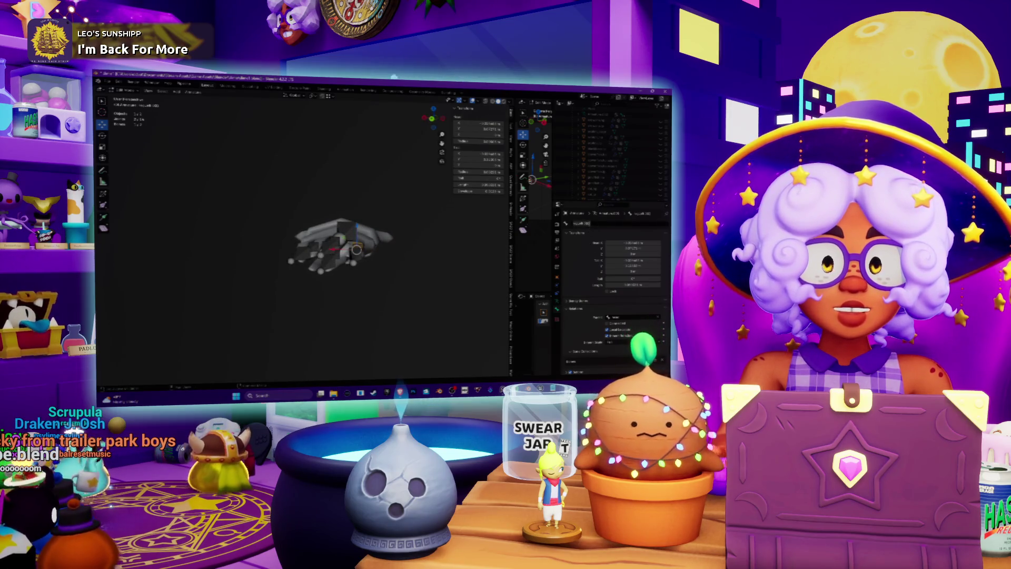
pyautogui.press('KP_1')
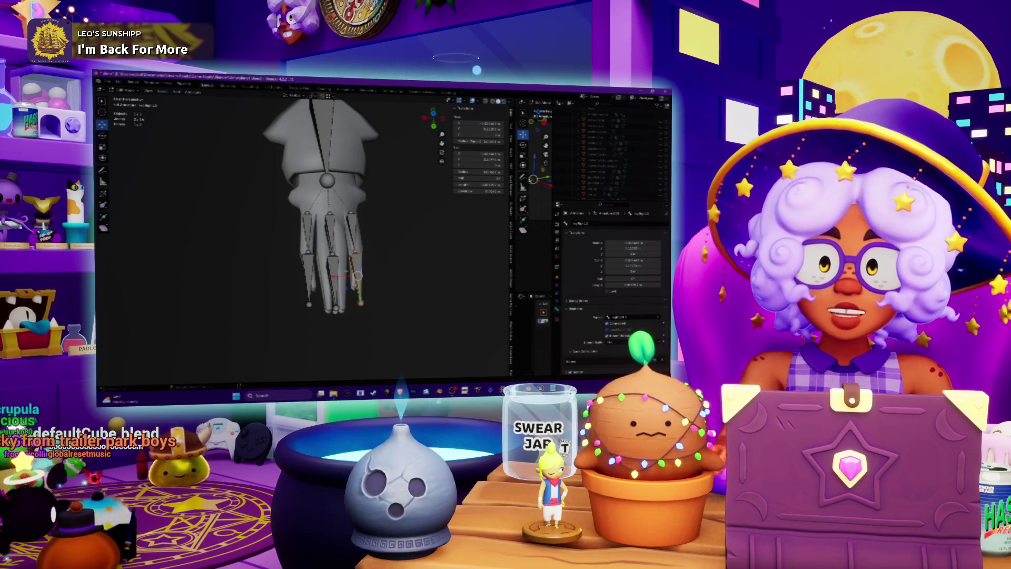
pyautogui.moveTo(316, 236); pyautogui.dragTo(295, 221, button='middle')
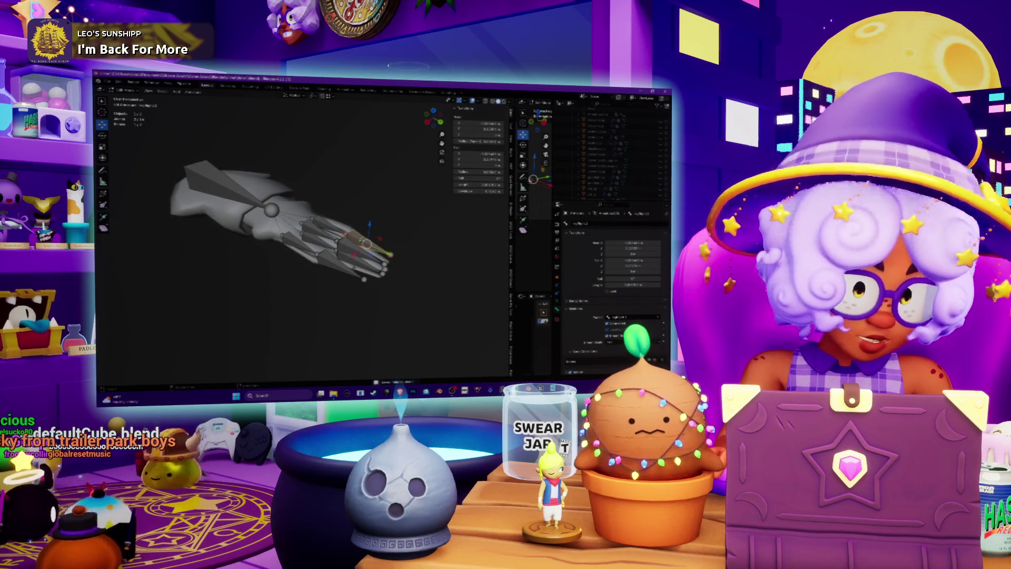
pyautogui.moveTo(295, 221)
pyautogui.mouseDown(button='middle')
pyautogui.moveTo(327, 179)
pyautogui.moveTo(295, 221)
pyautogui.moveTo(316, 226)
pyautogui.moveTo(305, 242)
pyautogui.moveTo(316, 247)
pyautogui.moveTo(295, 237)
pyautogui.mouseUp(button='middle')
pyautogui.moveTo(284, 179); pyautogui.dragTo(246, 98, button='middle')
pyautogui.click(342, 91)
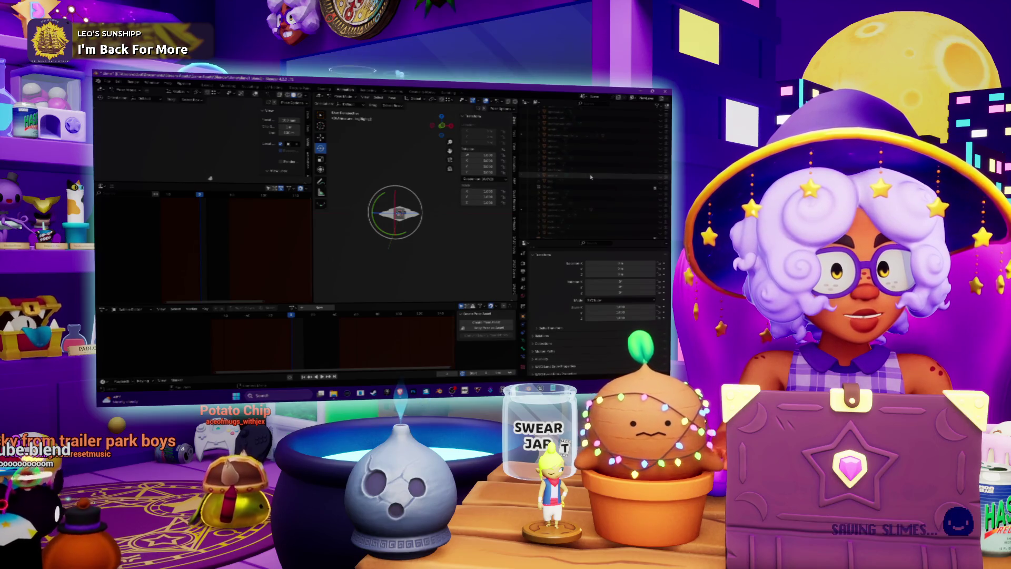
# Step: Scroll down the Outliner list in the Animation workspace
pyautogui.scroll(-2, 591, 178)
pyautogui.scroll(-2, 591, 177)
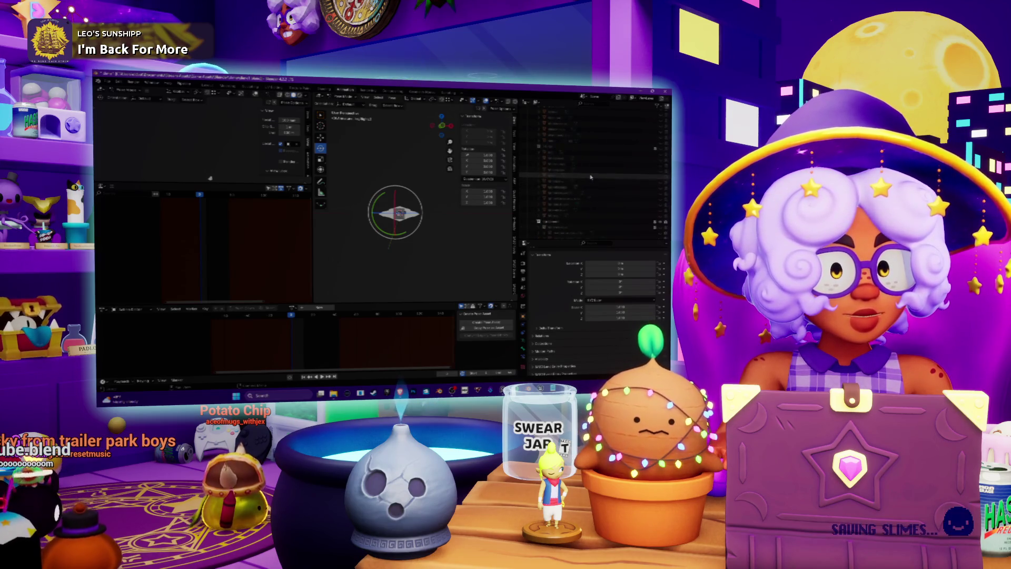
# Step: Select the squid armature in the Outliner, then orbit and zoom to a close side-on view
pyautogui.scroll(-2, 584, 176)
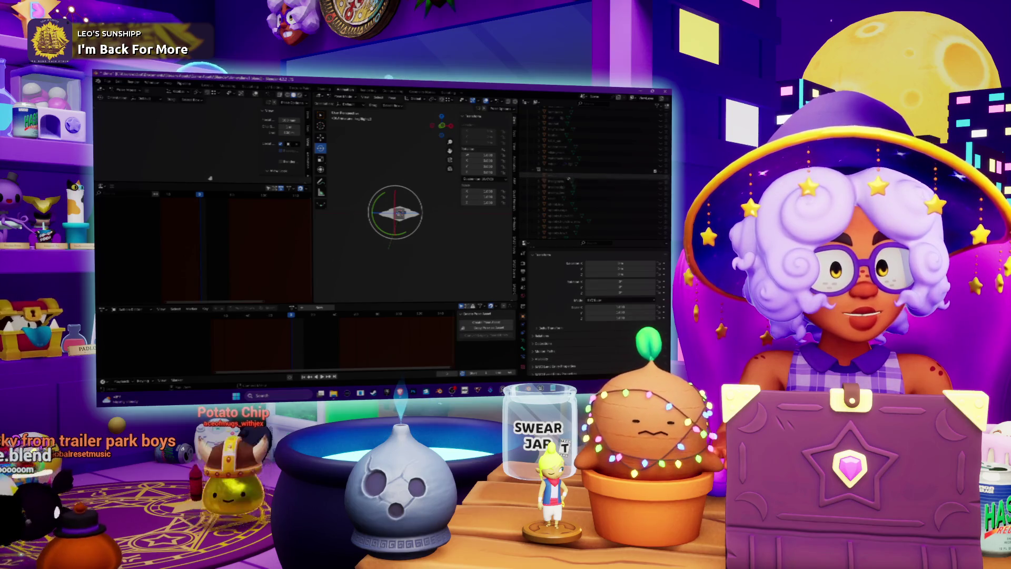
pyautogui.scroll(-2, 579, 176)
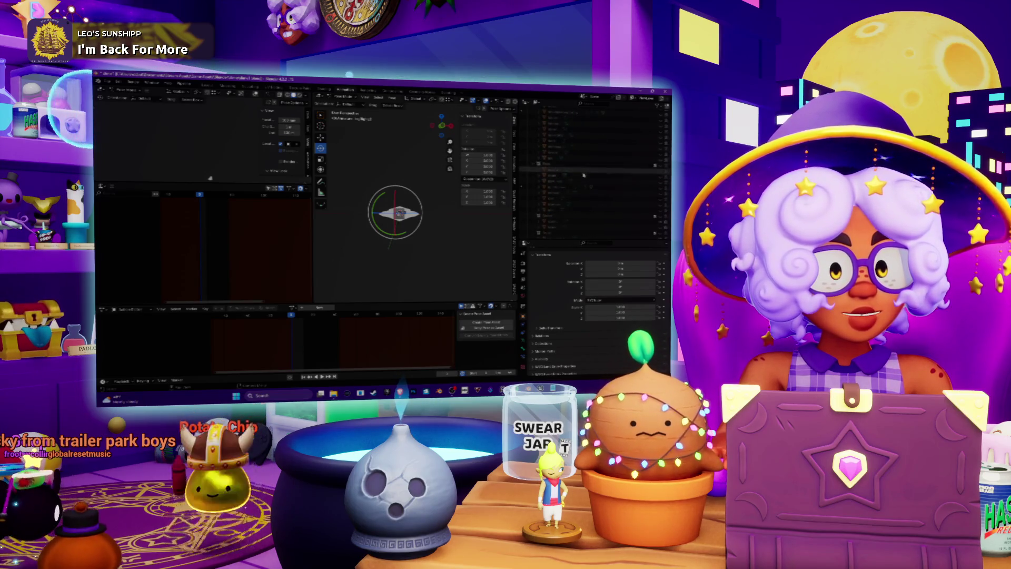
pyautogui.scroll(-2, 579, 179)
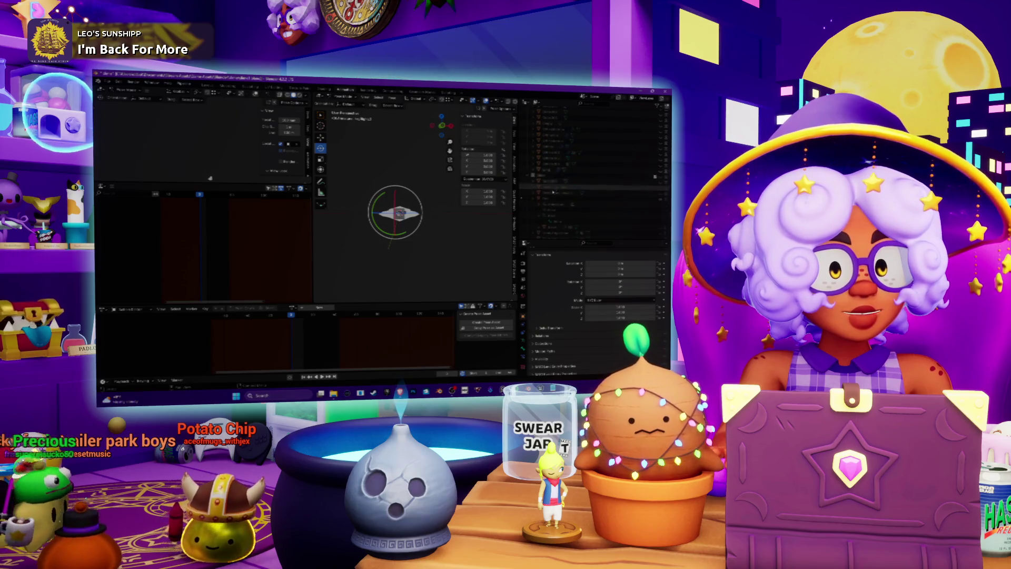
pyautogui.scroll(-4, 553, 198)
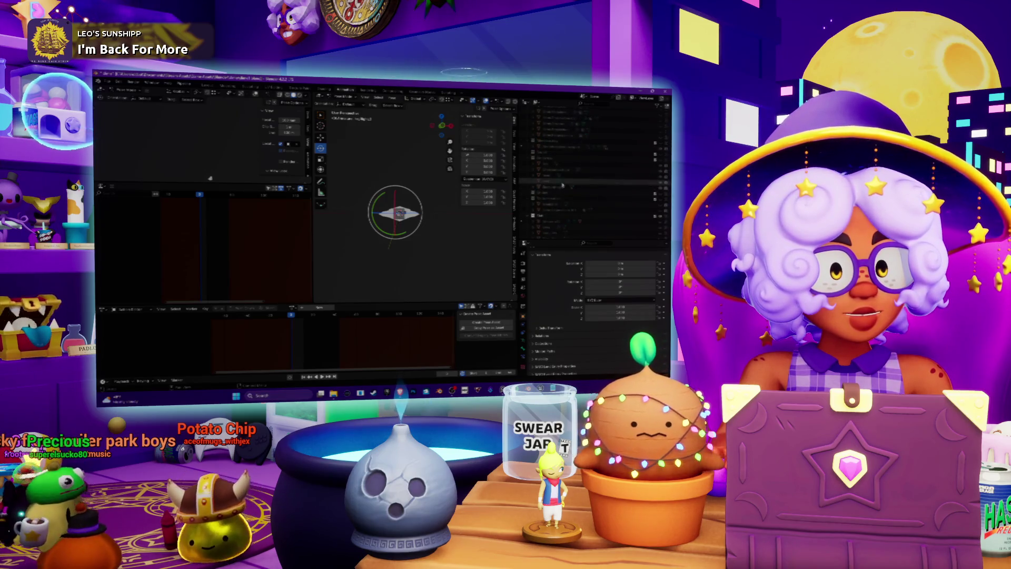
pyautogui.scroll(-2, 561, 189)
pyautogui.click(527, 199)
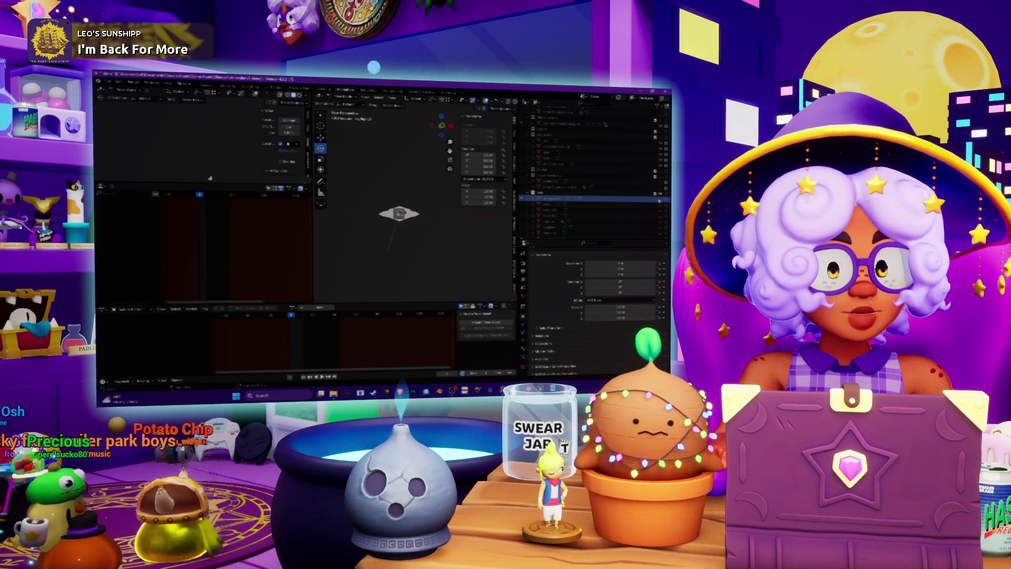
pyautogui.moveTo(458, 214)
pyautogui.mouseDown(button='middle')
pyautogui.moveTo(490, 217)
pyautogui.moveTo(315, 227)
pyautogui.moveTo(400, 224)
pyautogui.mouseUp(button='middle')
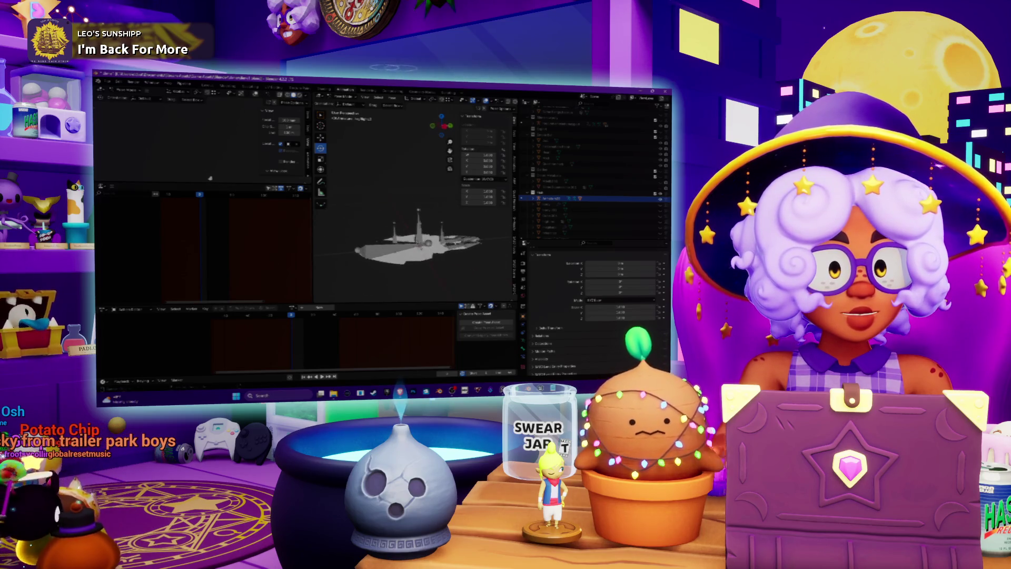
pyautogui.scroll(-5, 659, 203)
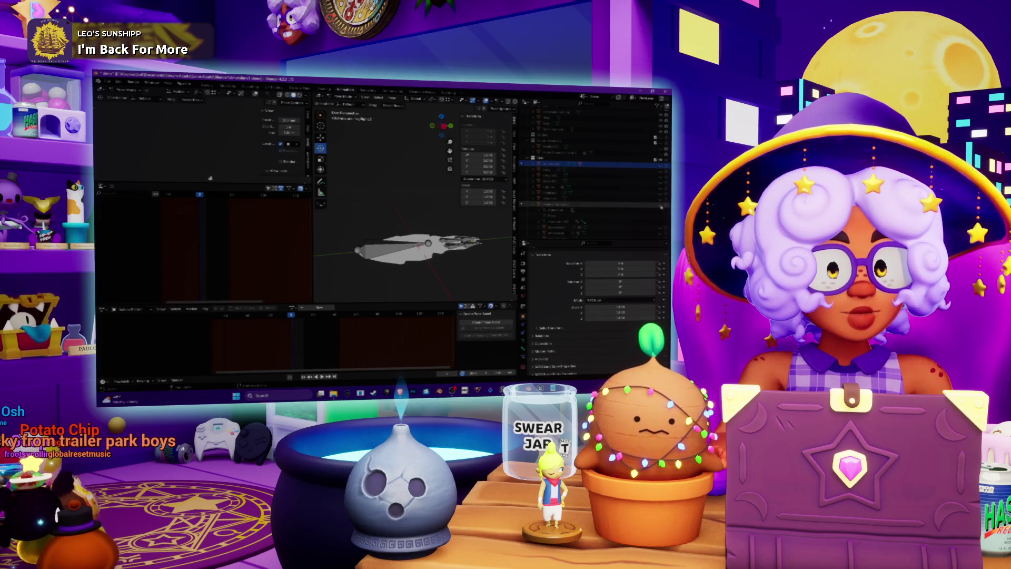
pyautogui.moveTo(437, 219); pyautogui.dragTo(391, 206, button='middle')
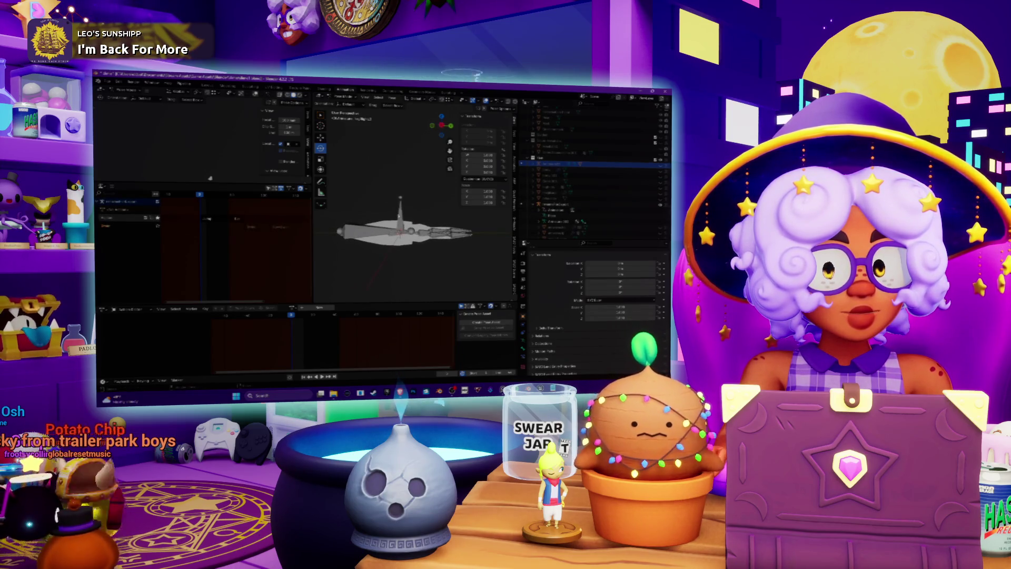
pyautogui.scroll(5, 413, 221)
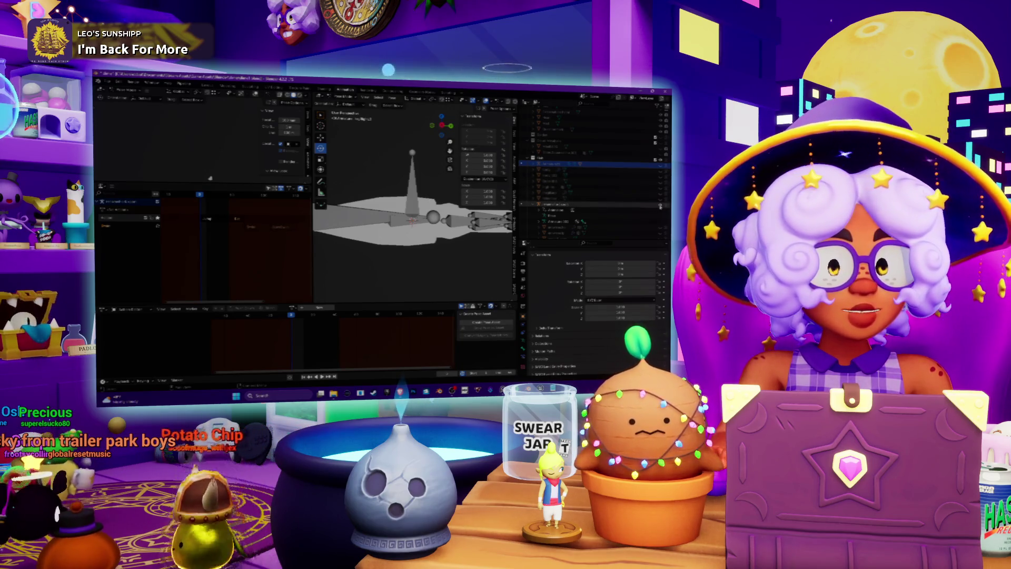
# Step: Snap to numpad preset views, zoom in on the rig, and select a tentacle bone
pyautogui.press('KP_7')
pyautogui.press('KP_2')
pyautogui.press('KP_2')
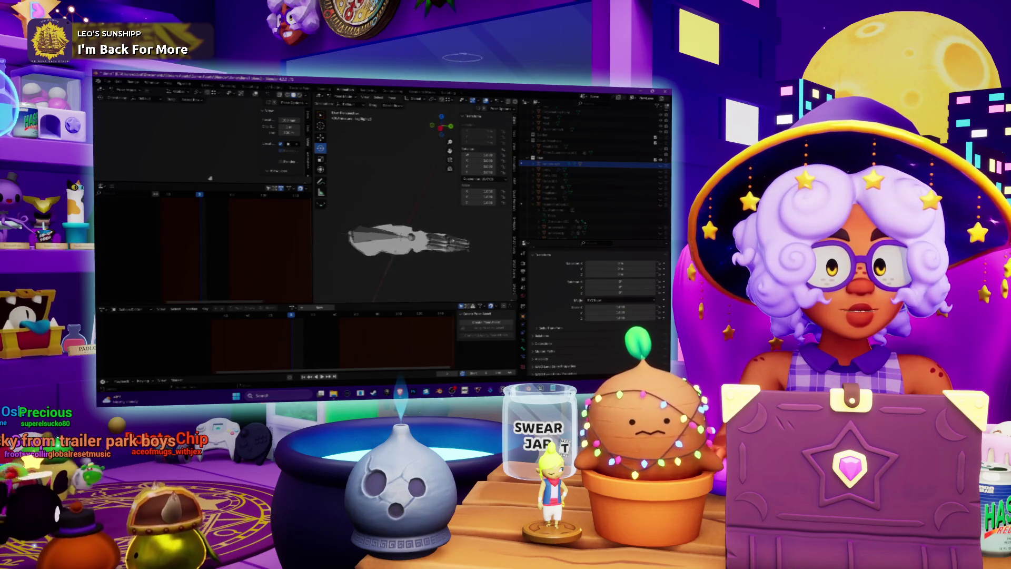
pyautogui.press('KP_Add')
pyautogui.press('KP_8')
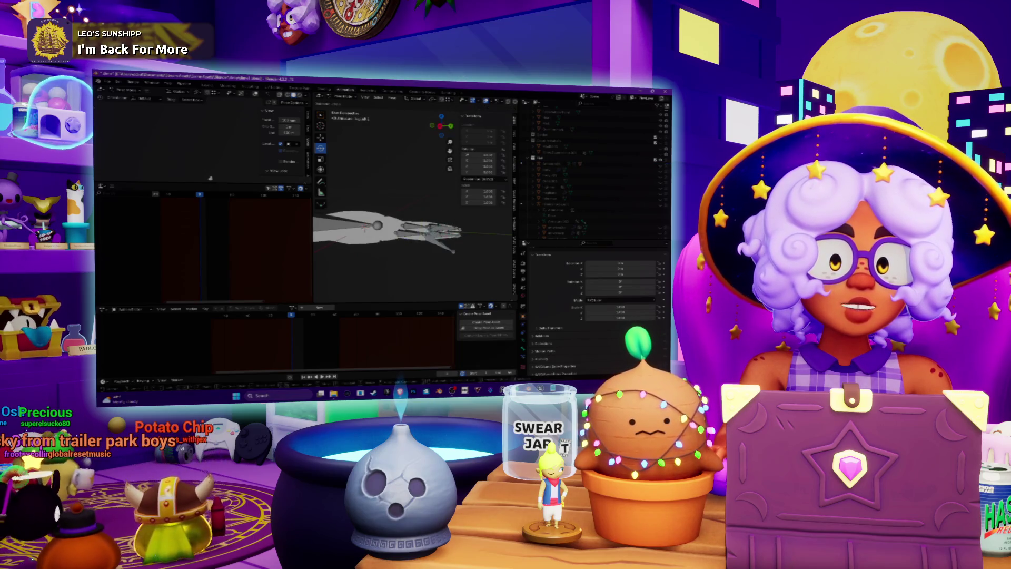
pyautogui.click(397, 212)
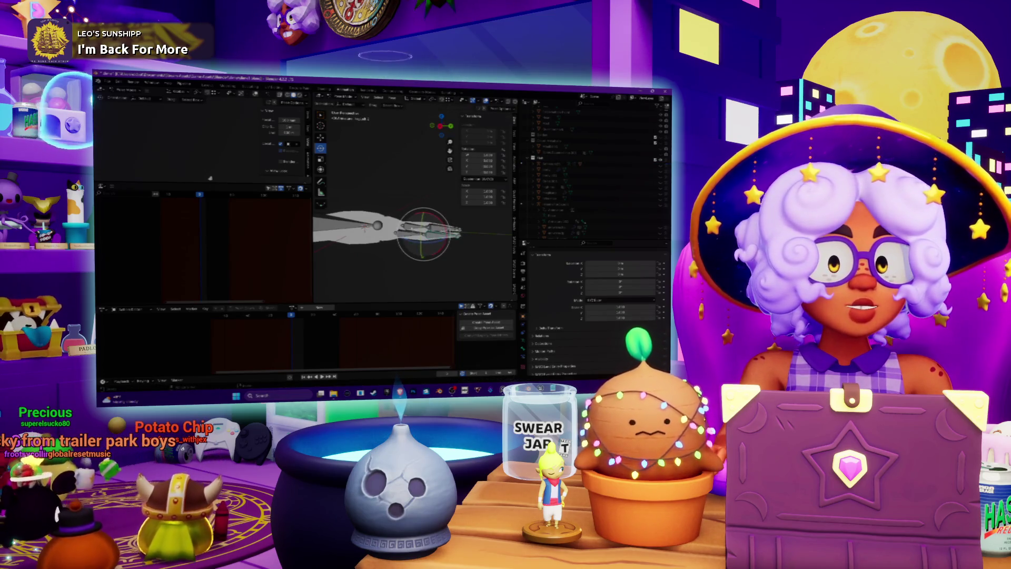
pyautogui.moveTo(432, 249)
pyautogui.mouseDown(button='middle')
pyautogui.moveTo(401, 241)
pyautogui.moveTo(456, 230)
pyautogui.mouseUp(button='middle')
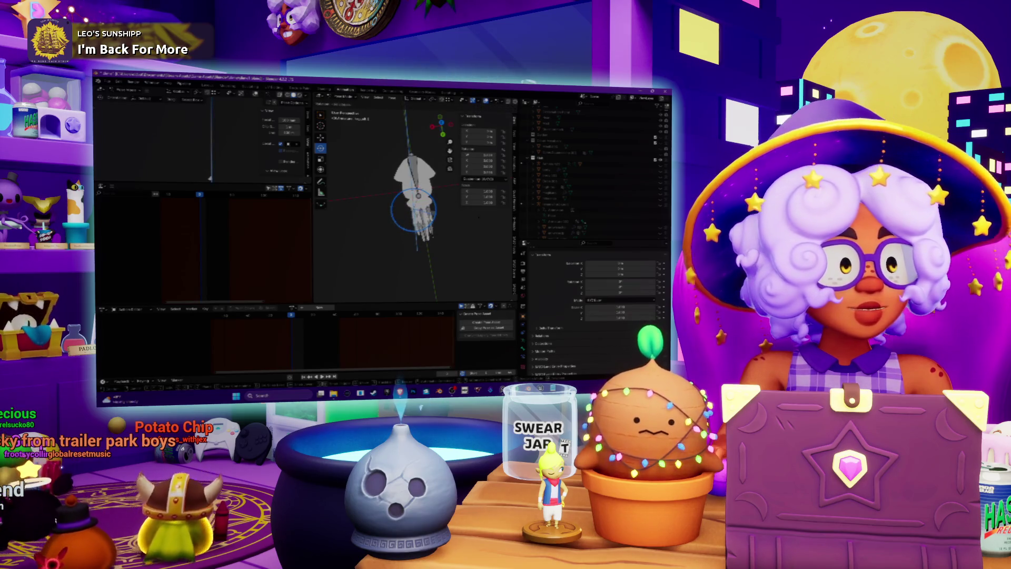
# Step: Rotate the tentacle bone to bend it, then switch the armature from Edit Mode into Pose Mode
pyautogui.press('r')
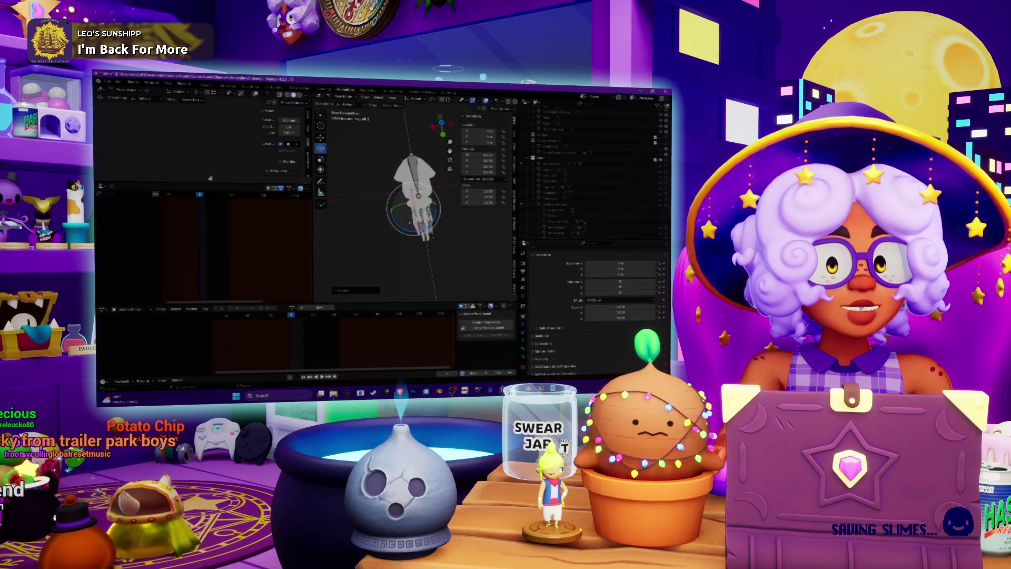
pyautogui.moveTo(410, 211)
pyautogui.mouseDown(button='middle')
pyautogui.moveTo(371, 187)
pyautogui.moveTo(363, 197)
pyautogui.mouseUp(button='middle')
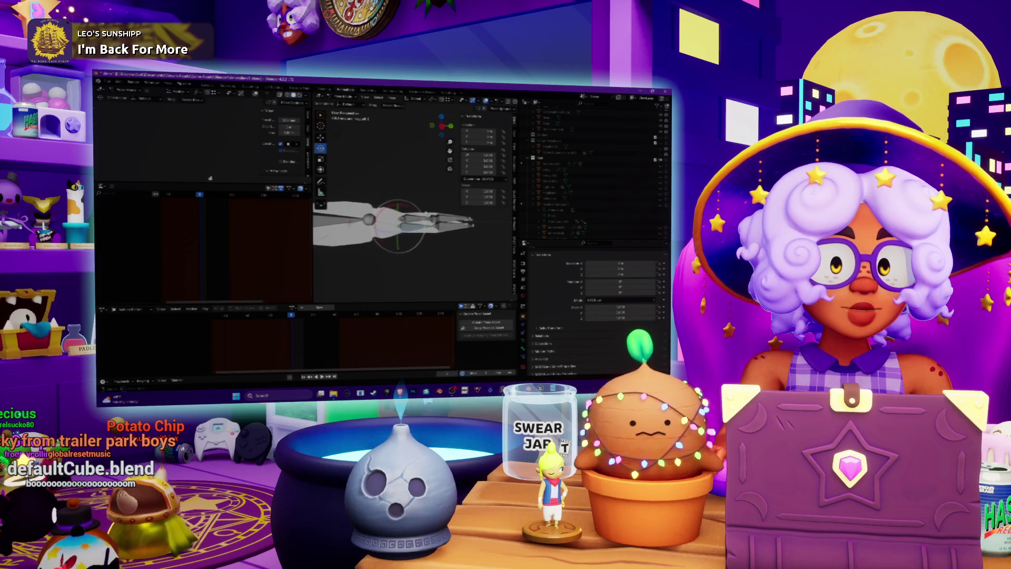
pyautogui.moveTo(398, 247); pyautogui.dragTo(398, 246, button='middle')
pyautogui.moveTo(399, 246); pyautogui.dragTo(401, 240)
pyautogui.moveTo(401, 239); pyautogui.dragTo(396, 235, button='middle')
pyautogui.click(443, 128)
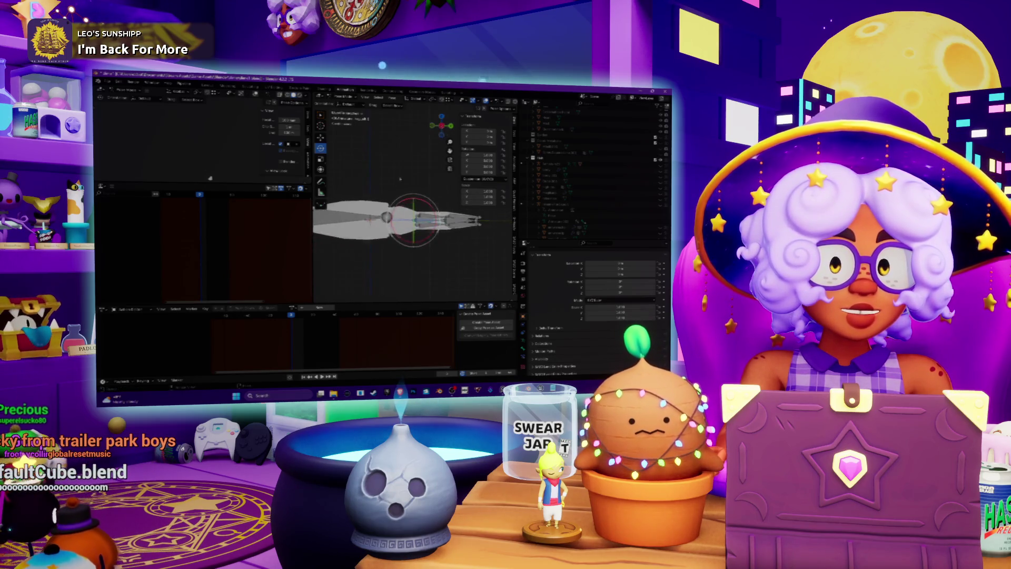
pyautogui.scroll(-3, 413, 210)
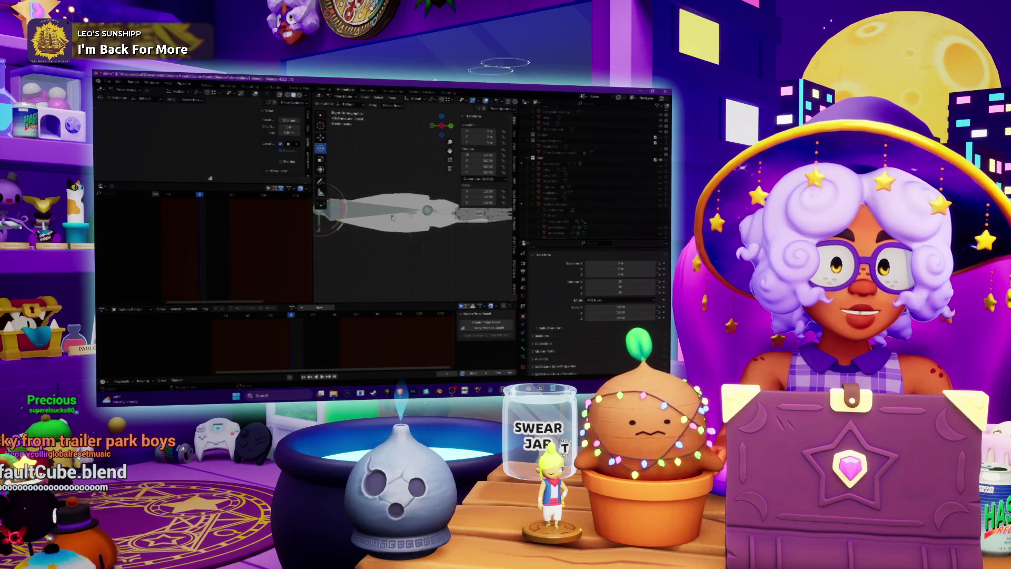
pyautogui.click(346, 117)
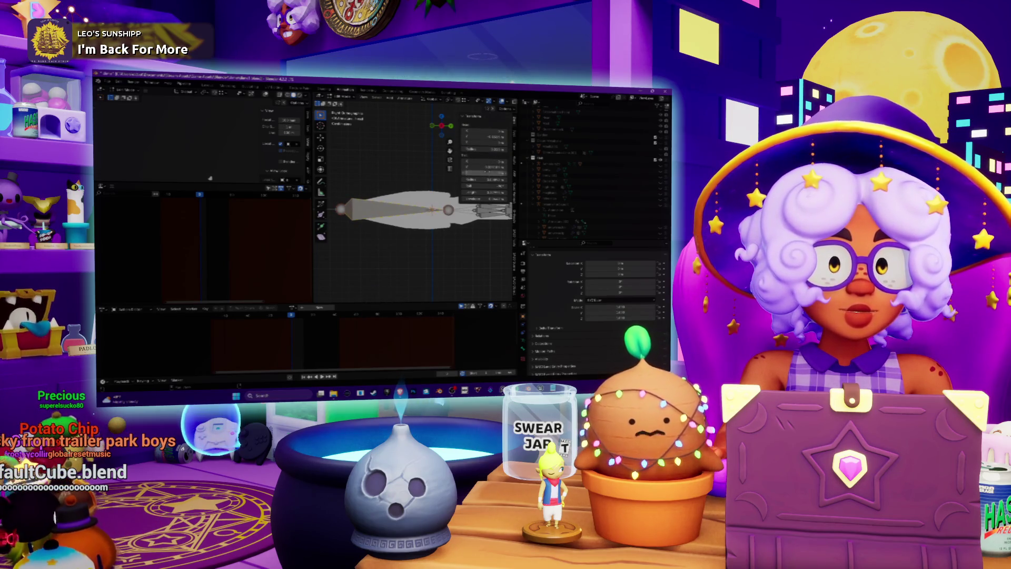
pyautogui.hotkey('ctrl', 'Tab')
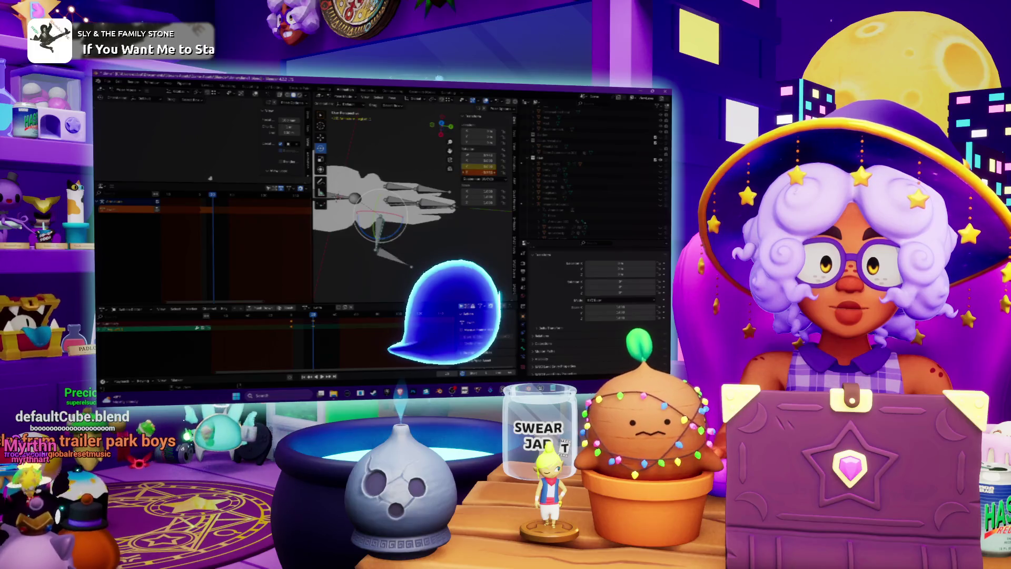
# Step: Insert, then replace, a rotation keyframe for the posed bone from the sidebar
pyautogui.rightClick(463, 161)
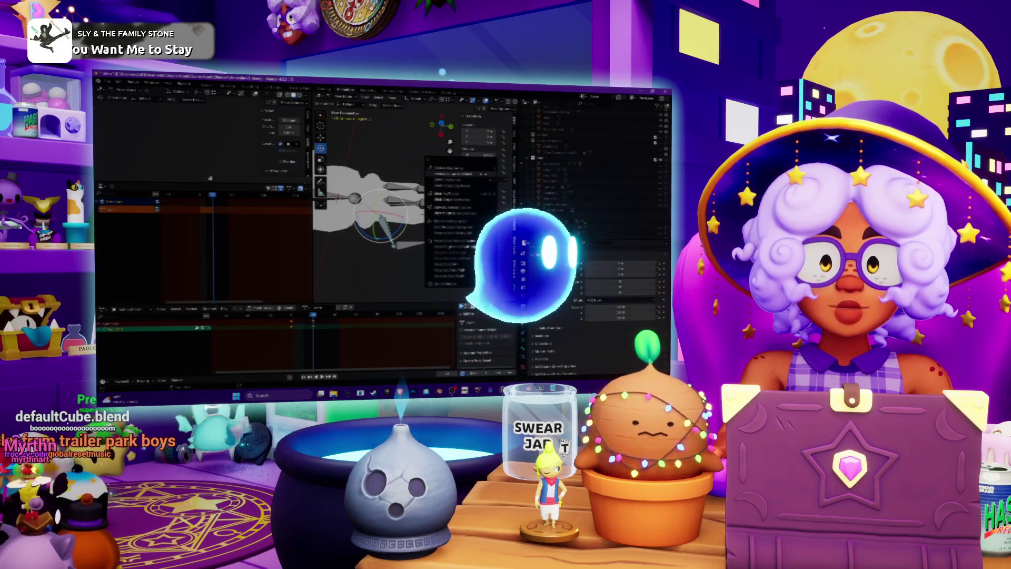
pyautogui.click(452, 173)
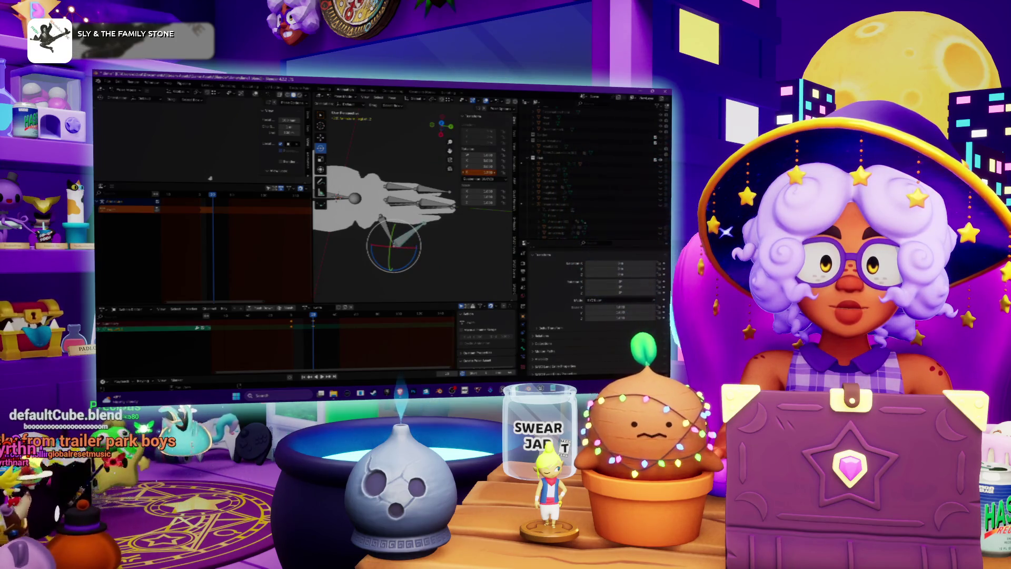
pyautogui.rightClick(476, 173)
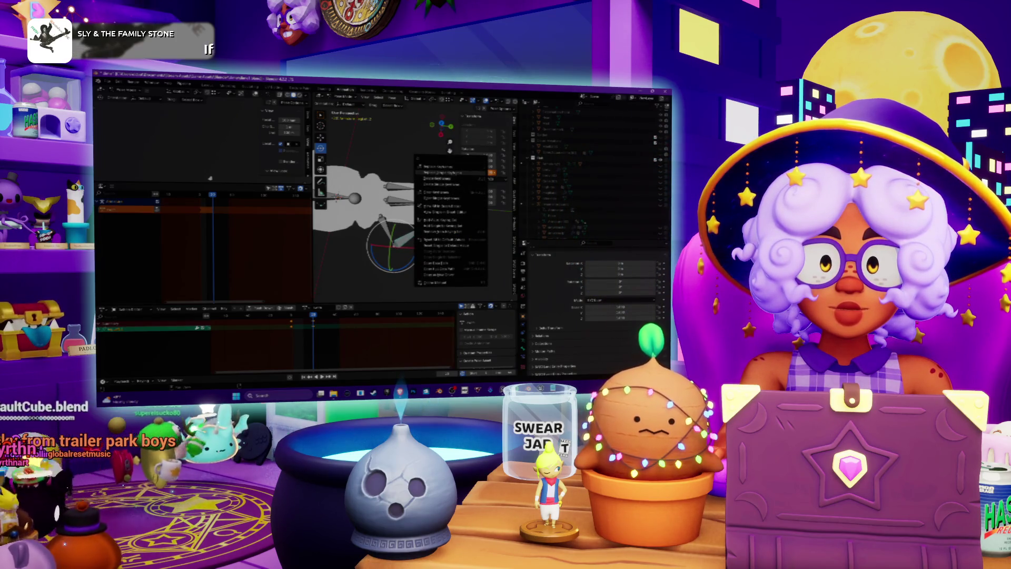
pyautogui.click(442, 172)
# Step: Paste the pose keyframes at an earlier frame, then select another tentacle bone and begin rotating it
pyautogui.moveTo(304, 317); pyautogui.dragTo(316, 315)
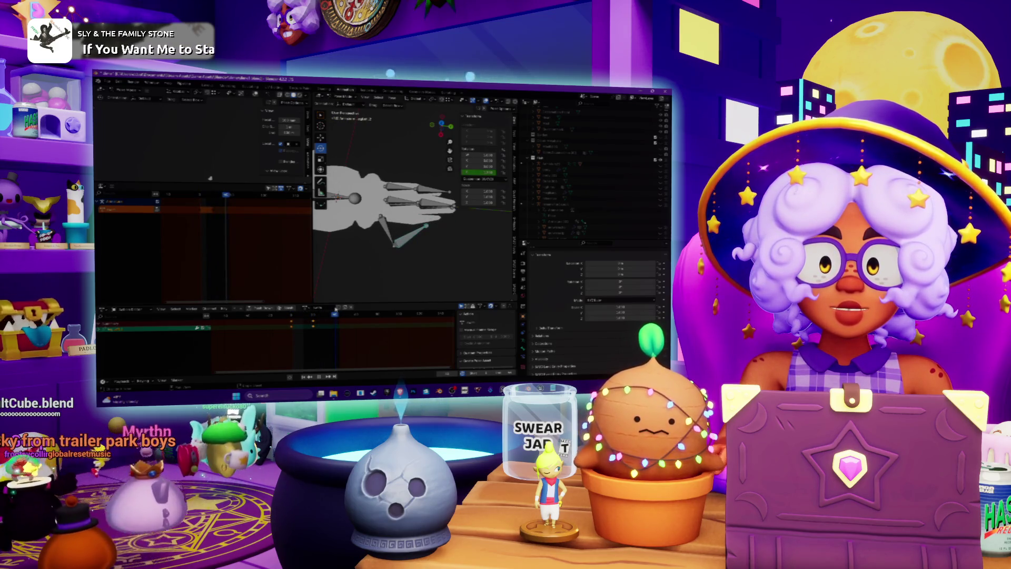
pyautogui.click(289, 324)
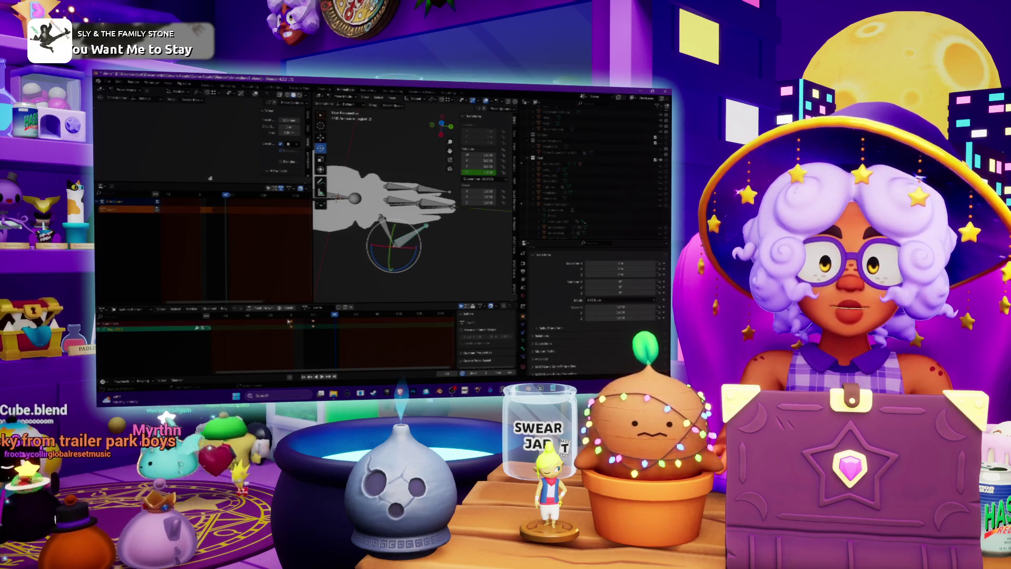
pyautogui.hotkey('ctrl', 'v')
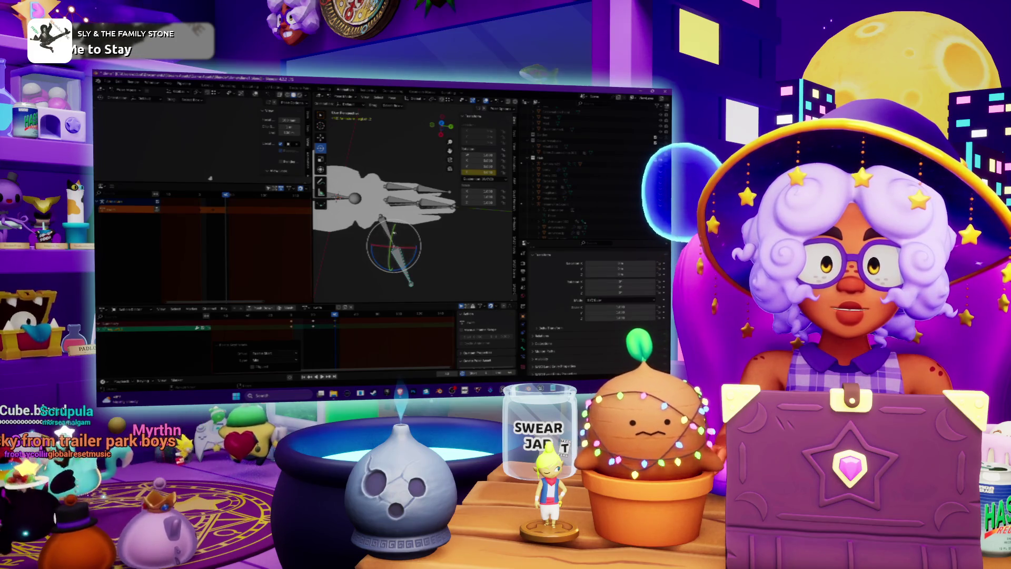
pyautogui.hotkey('ctrl', 'z')
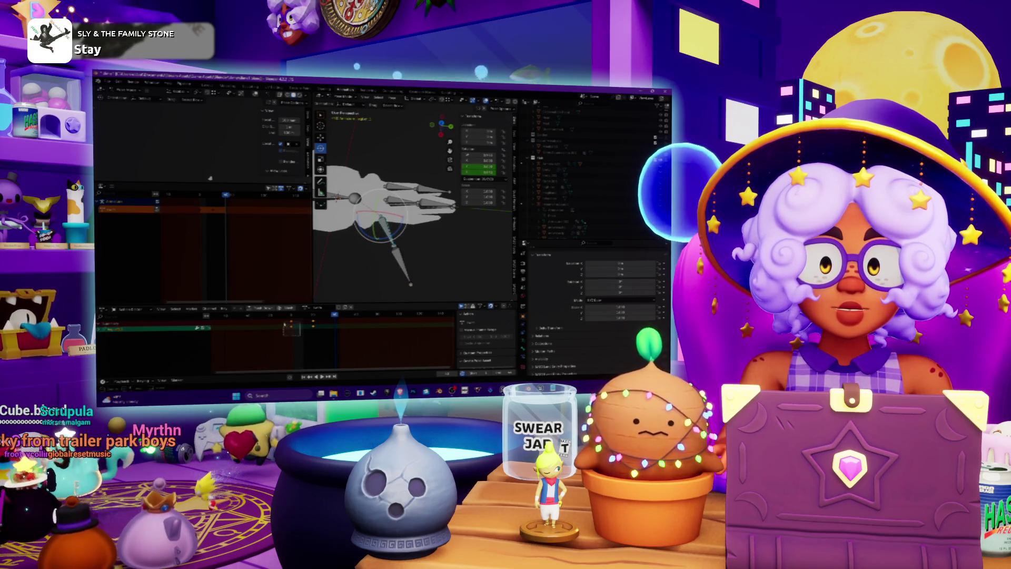
pyautogui.hotkey('ctrl', 'v')
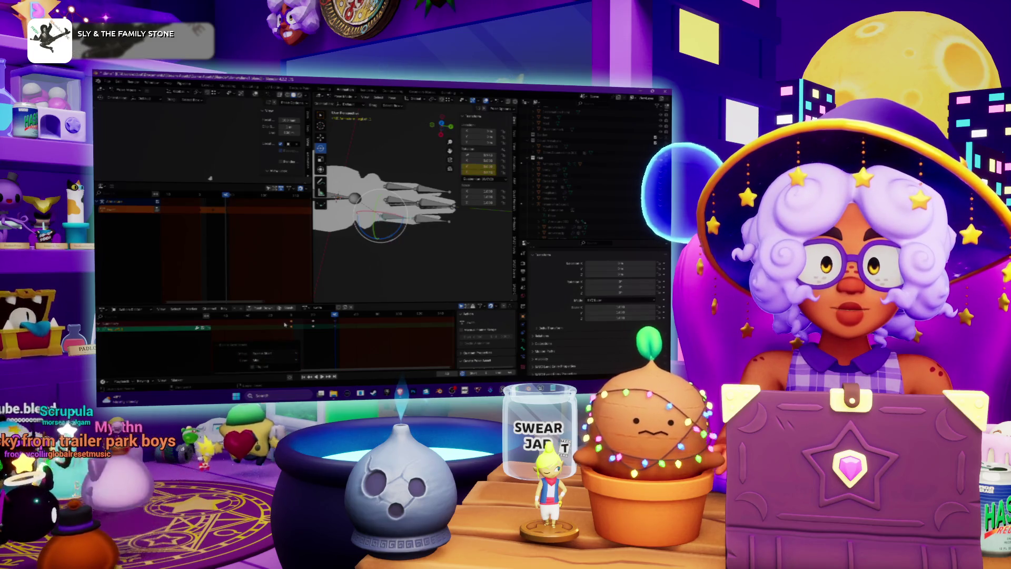
pyautogui.click(428, 229)
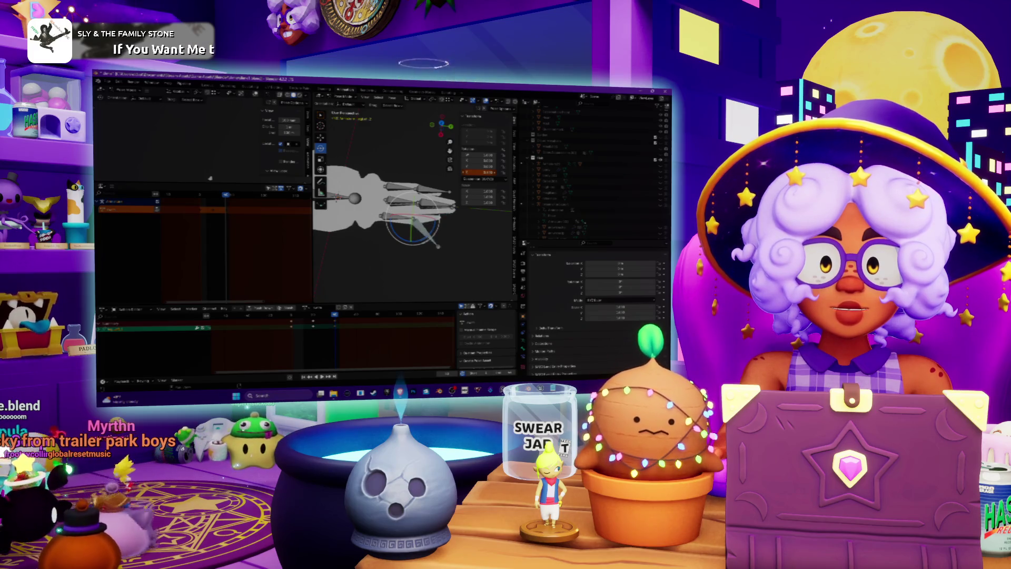
pyautogui.press('Escape')
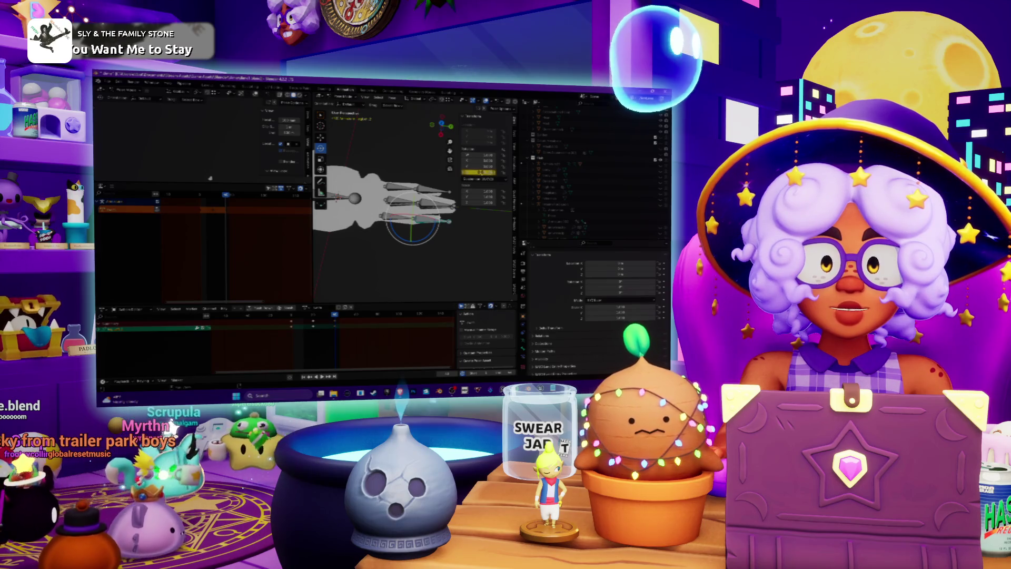
pyautogui.press('r')
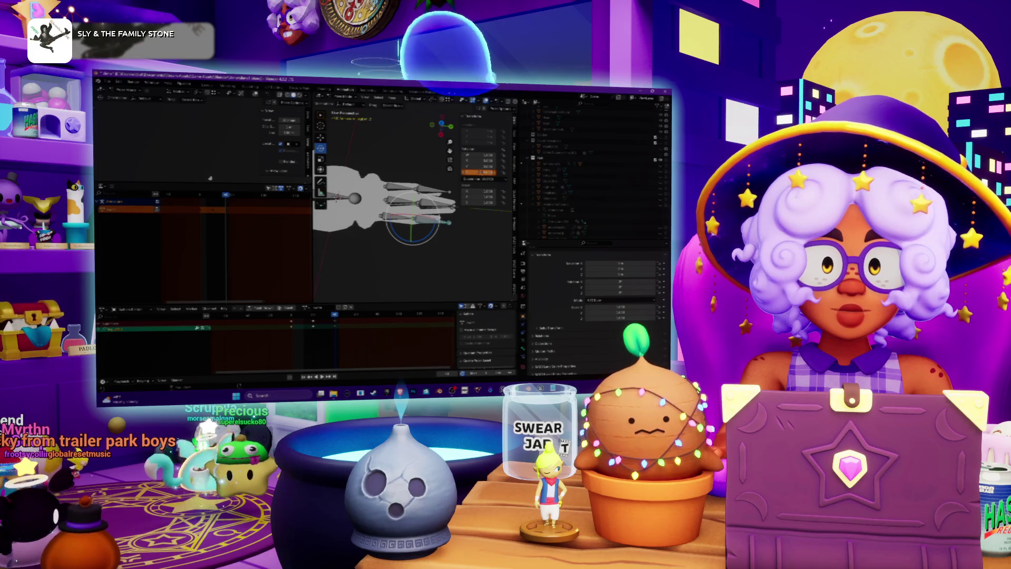
pyautogui.moveTo(342, 211); pyautogui.dragTo(367, 234, button='middle')
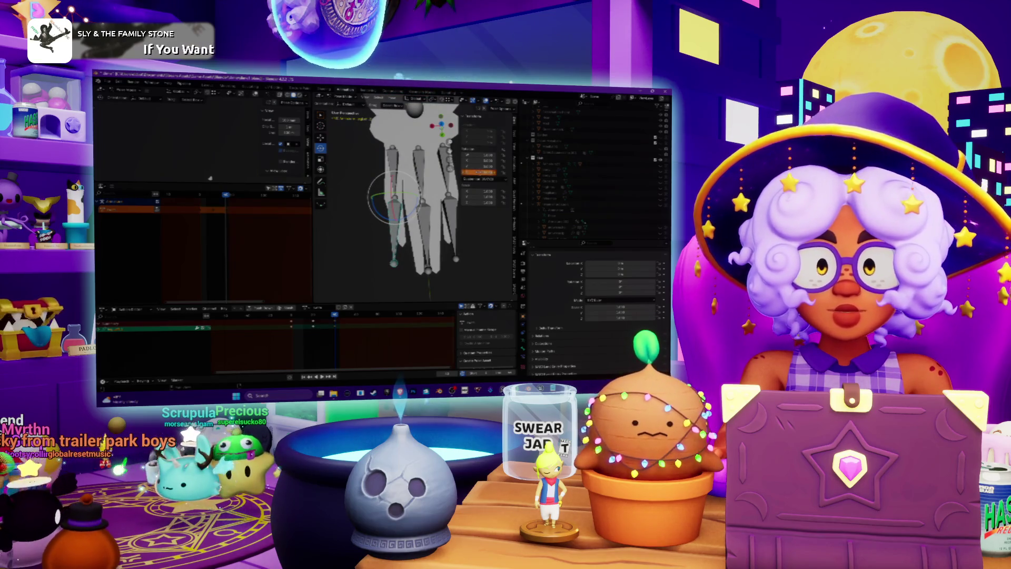
# Step: Insert keyframes on the tentacle bone's rotation values from the sidebar
pyautogui.rightClick(473, 173)
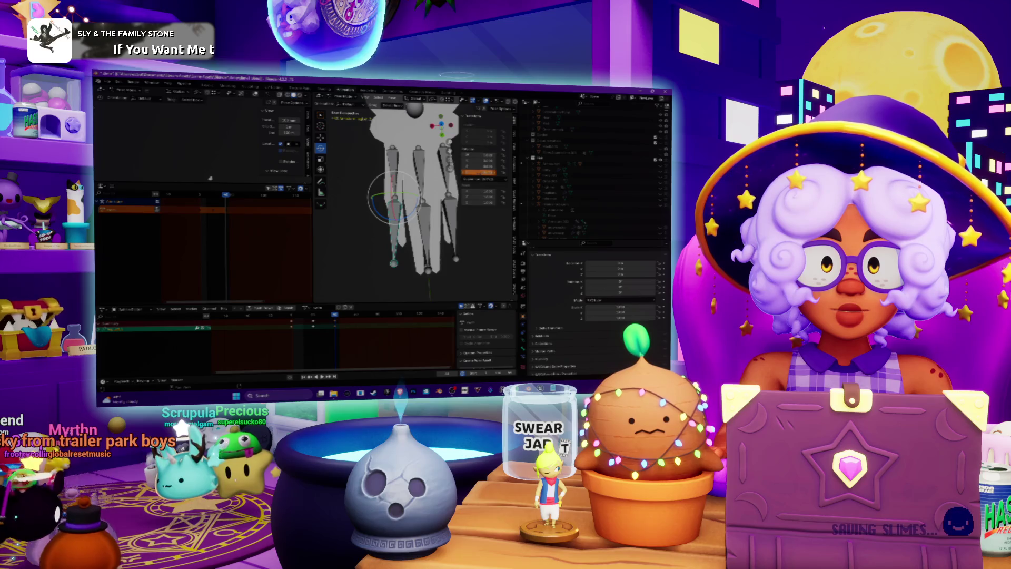
pyautogui.rightClick(474, 173)
pyautogui.click(448, 177)
pyautogui.click(293, 314)
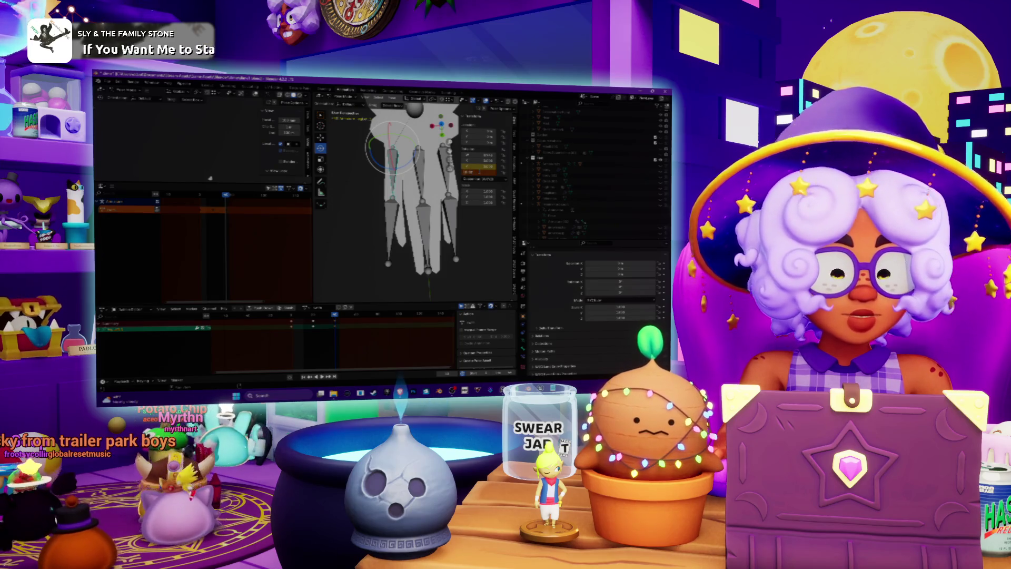
# Step: Insert a rotation keyframe for the bones in the viewport and play the tentacle animation
pyautogui.rightClick(432, 164)
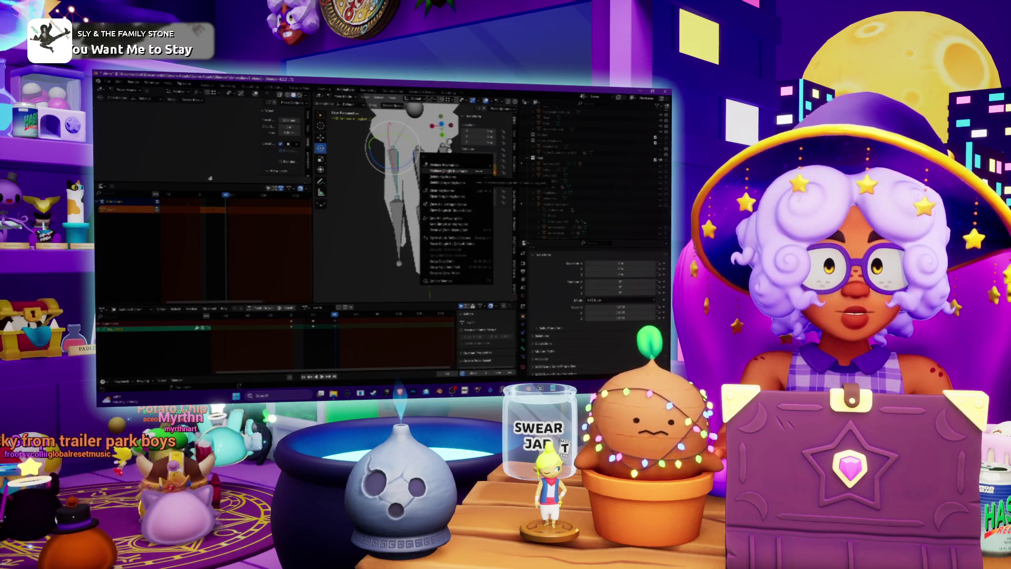
pyautogui.click(448, 170)
pyautogui.press('space')
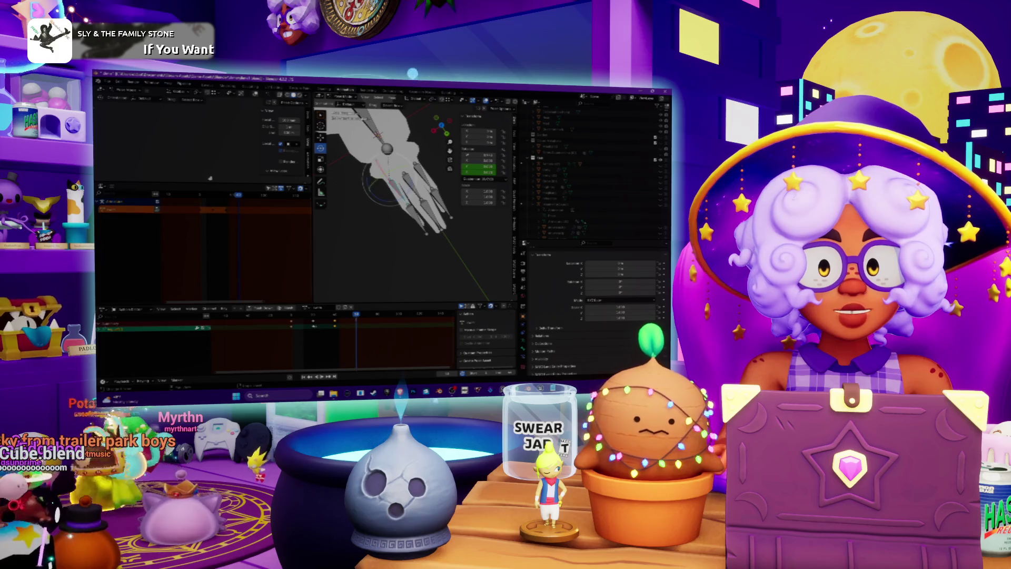
# Step: Keyframe the rotation of the current bone and a finger bone, then jump back a keyframe
pyautogui.press('i')
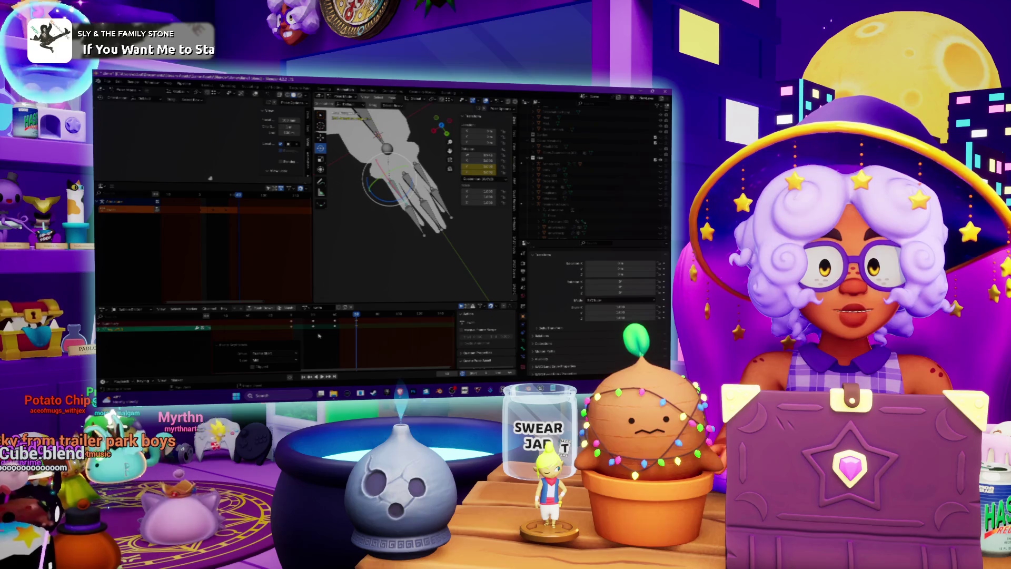
pyautogui.click(408, 213)
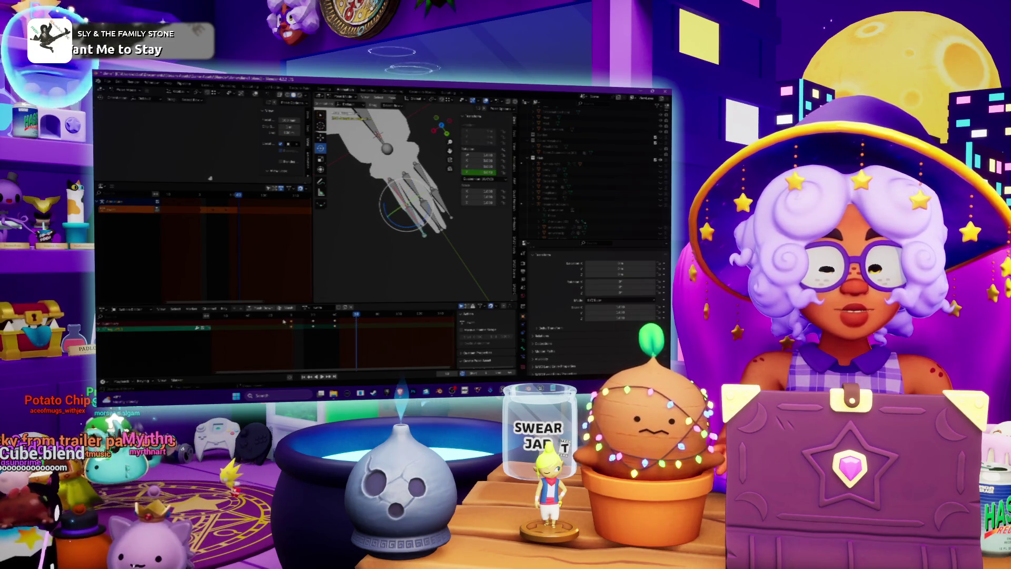
pyautogui.press('i')
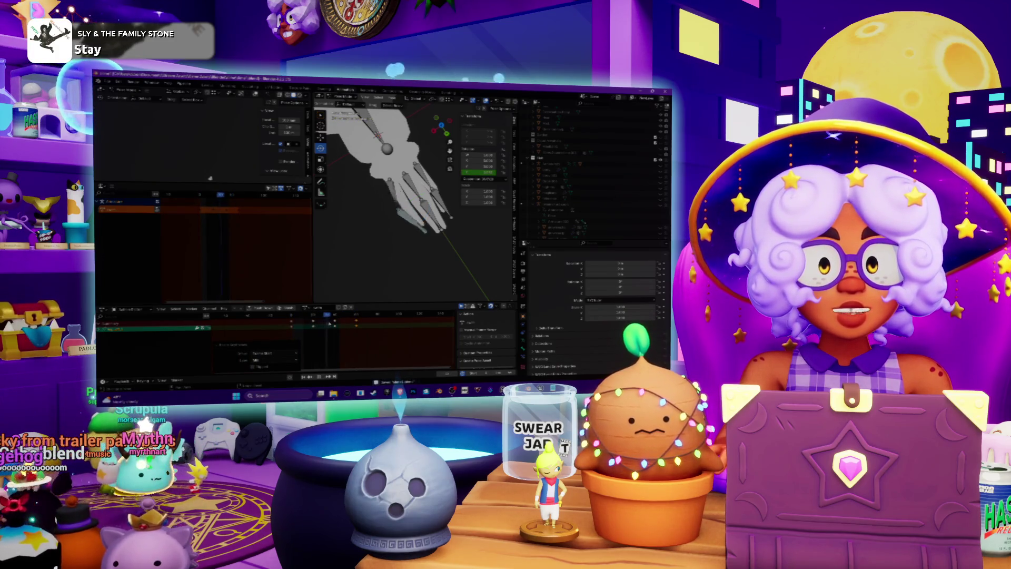
pyautogui.press('Down')
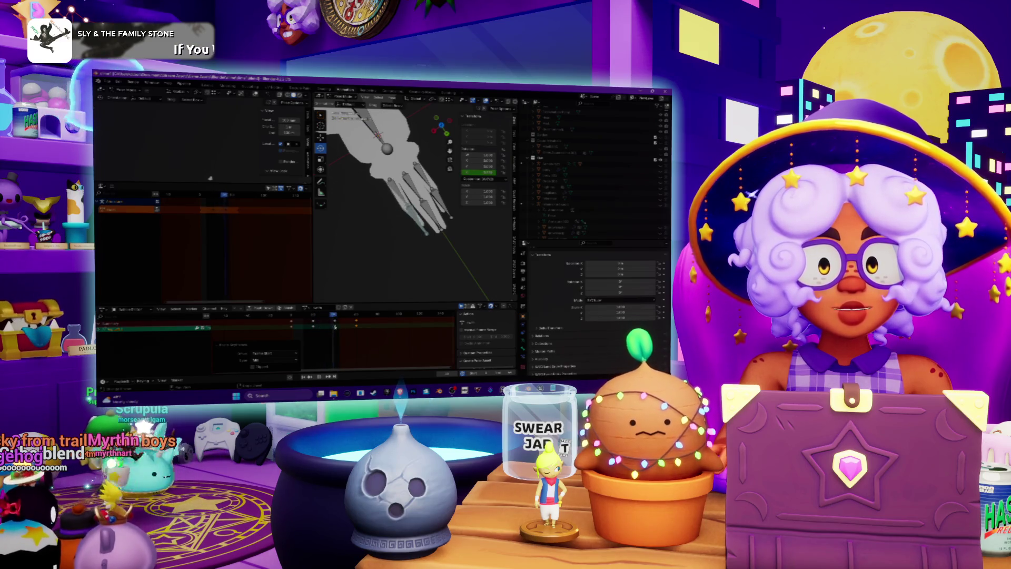
# Step: Play and stop the hand animation viewed from above, then switch to the music player
pyautogui.moveTo(400, 211); pyautogui.dragTo(374, 237, button='middle')
pyautogui.moveTo(450, 237); pyautogui.dragTo(339, 288, button='middle')
pyautogui.press('space')
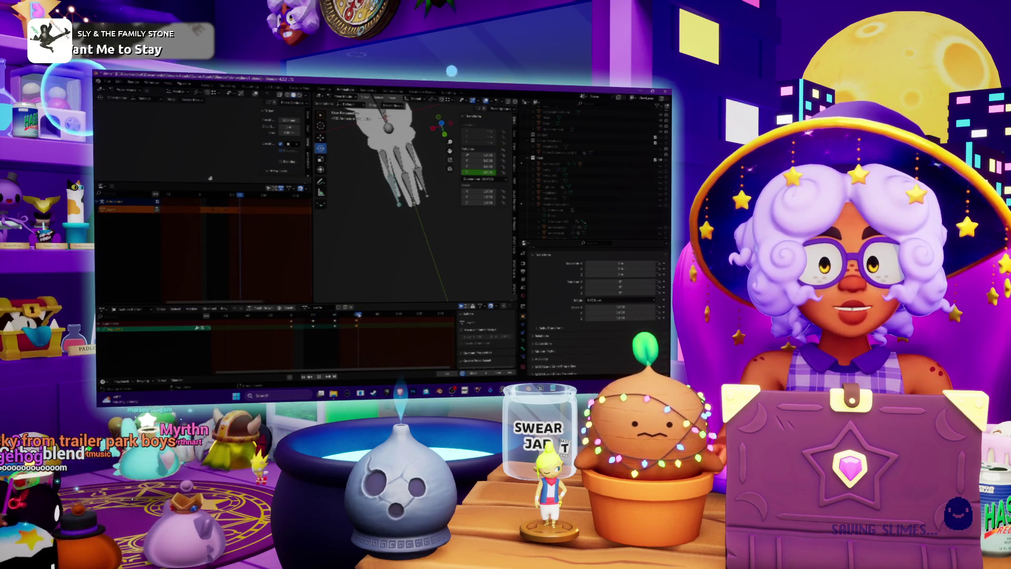
pyautogui.press('space')
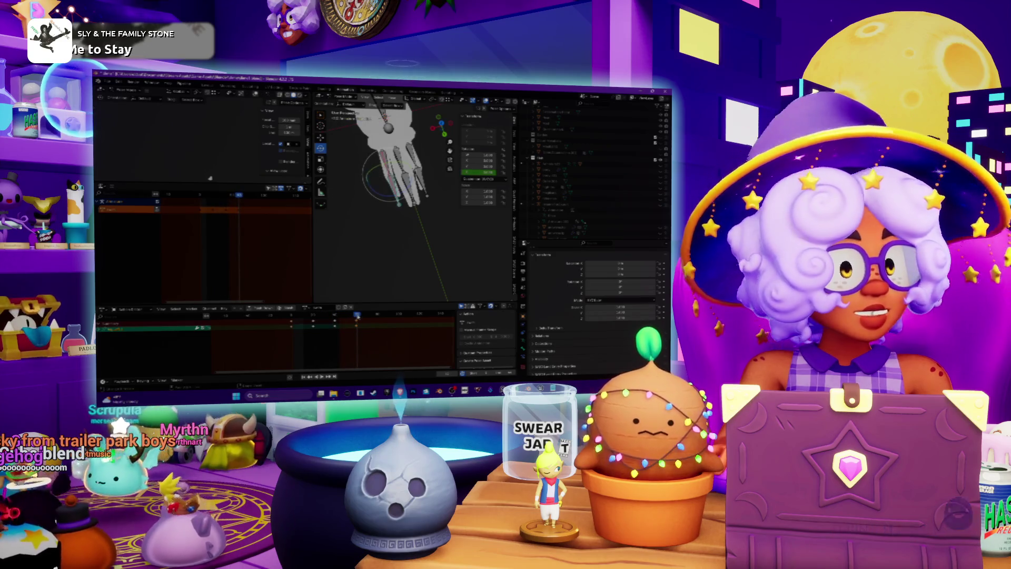
pyautogui.moveTo(353, 227)
pyautogui.mouseDown()
pyautogui.moveTo(364, 221)
pyautogui.moveTo(379, 242)
pyautogui.mouseUp()
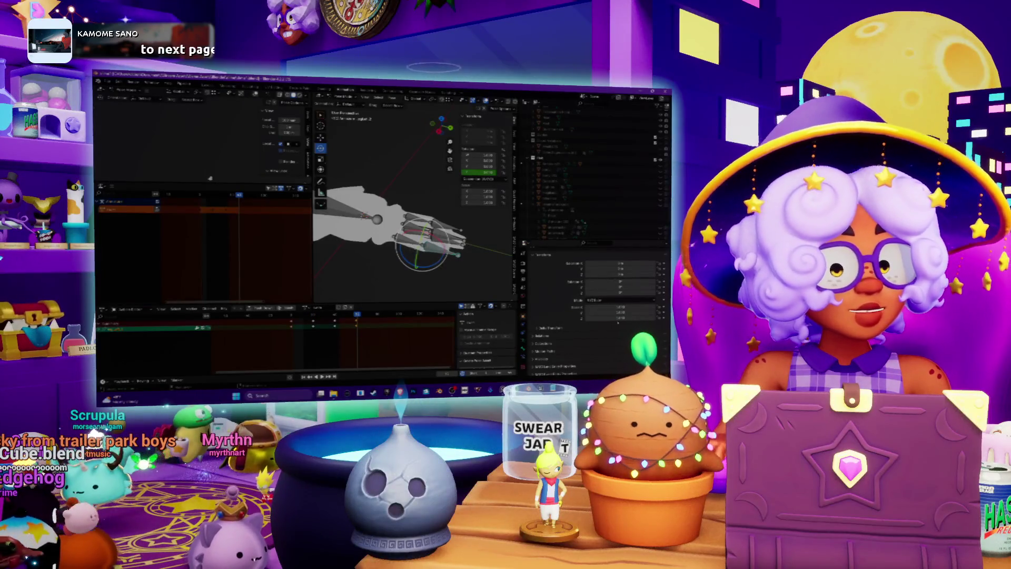
pyautogui.hotkey('alt', 'Tab')
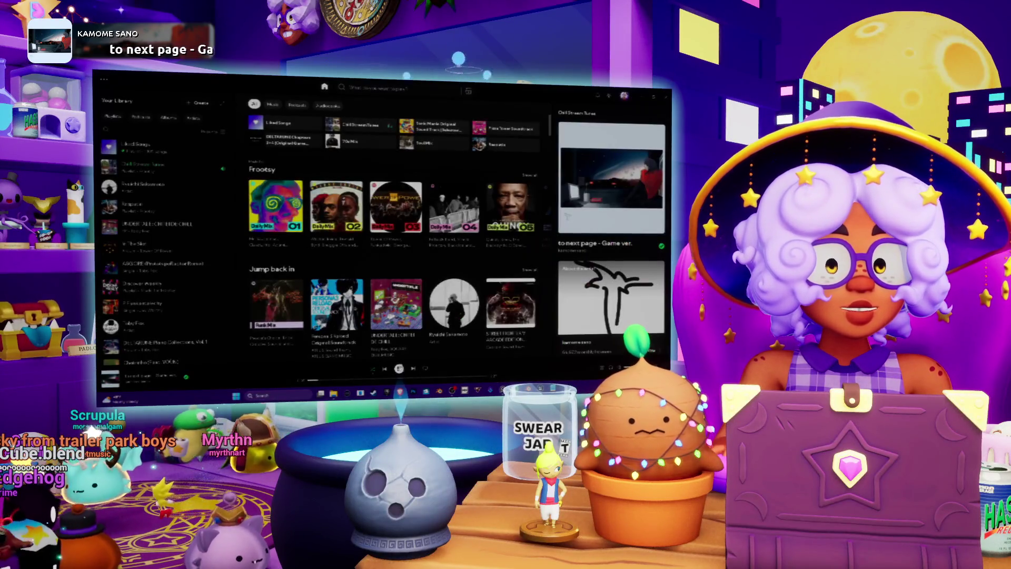
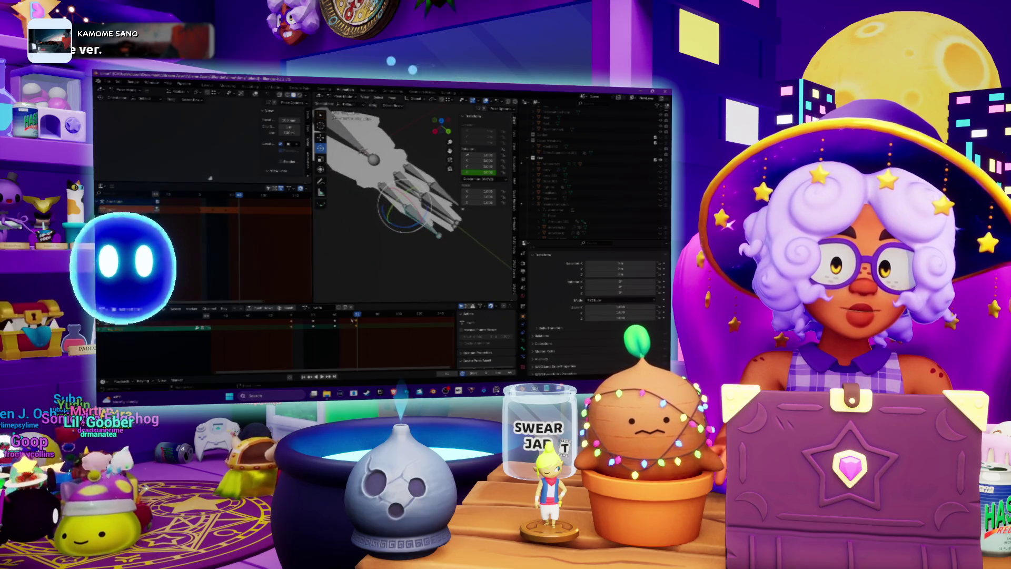
# Step: Cancel the trial finger-bone rotation and orbit to a front-facing view of the claw hand
pyautogui.press('r')
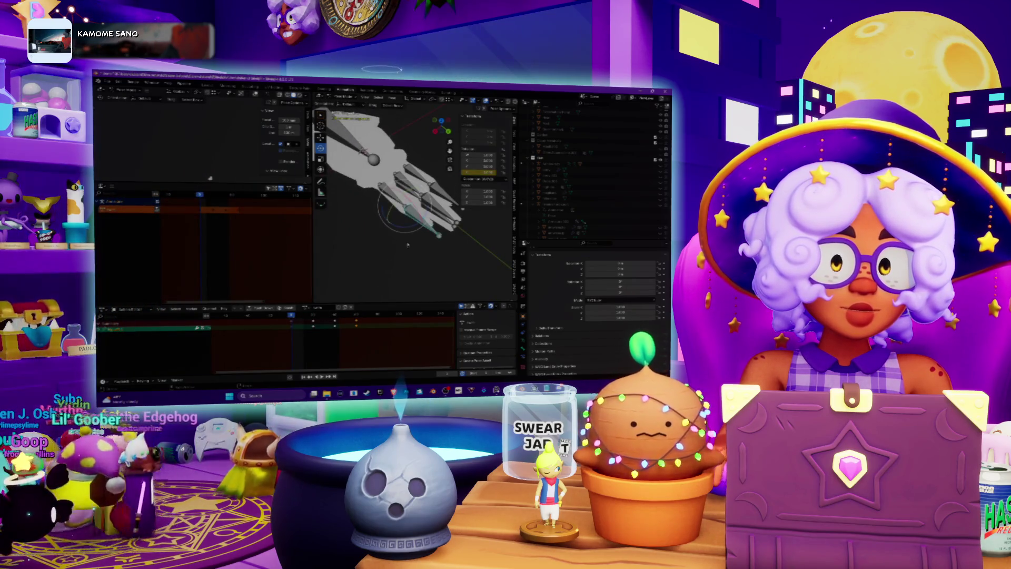
pyautogui.press('Escape')
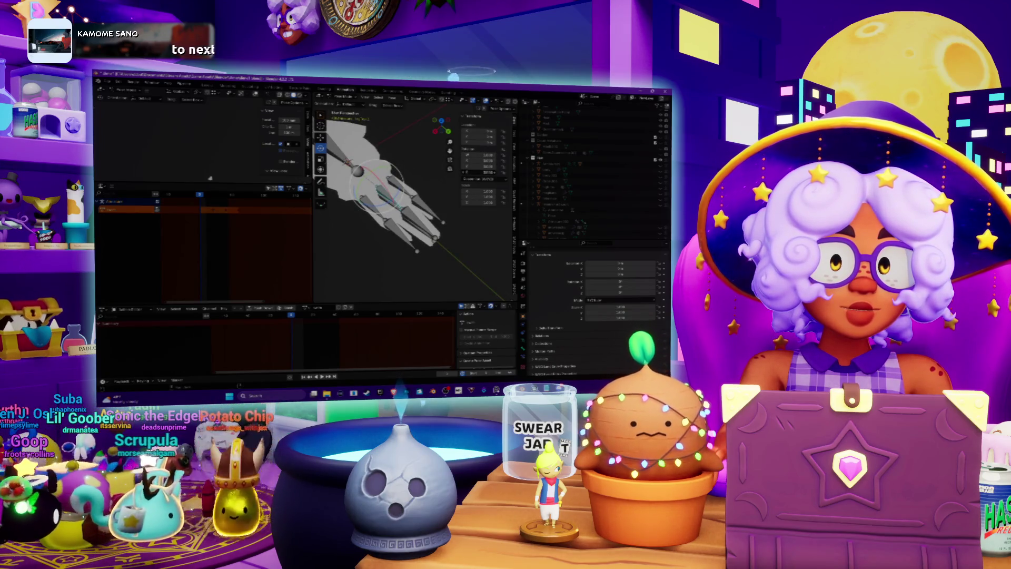
pyautogui.moveTo(369, 185)
pyautogui.mouseDown(button='middle')
pyautogui.moveTo(330, 206)
pyautogui.moveTo(375, 179)
pyautogui.moveTo(390, 185)
pyautogui.mouseUp(button='middle')
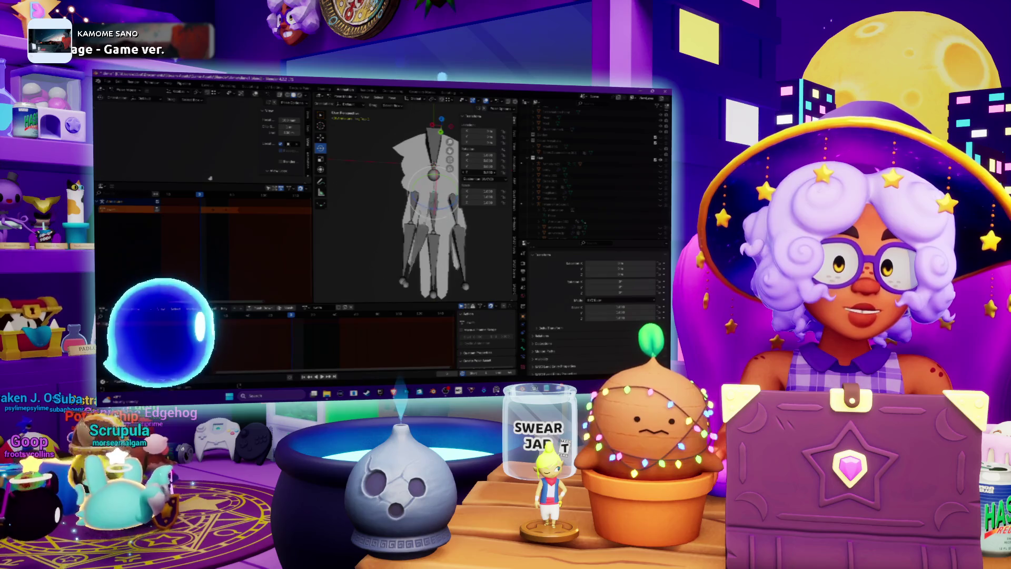
# Step: Try rotating and keyframing several bones, then clear those rotation and keyframe changes
pyautogui.press('r')
pyautogui.press('i')
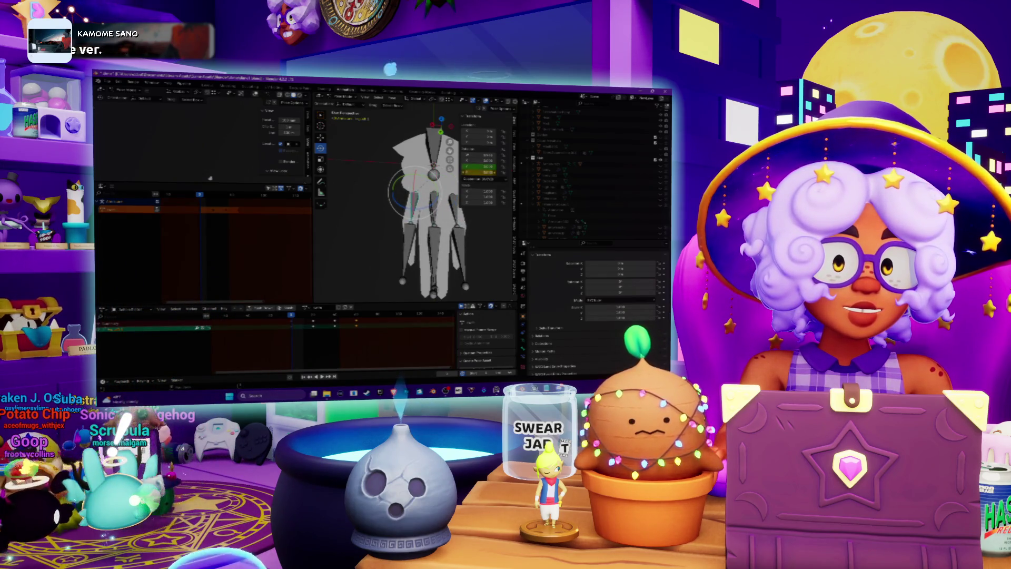
pyautogui.press('r')
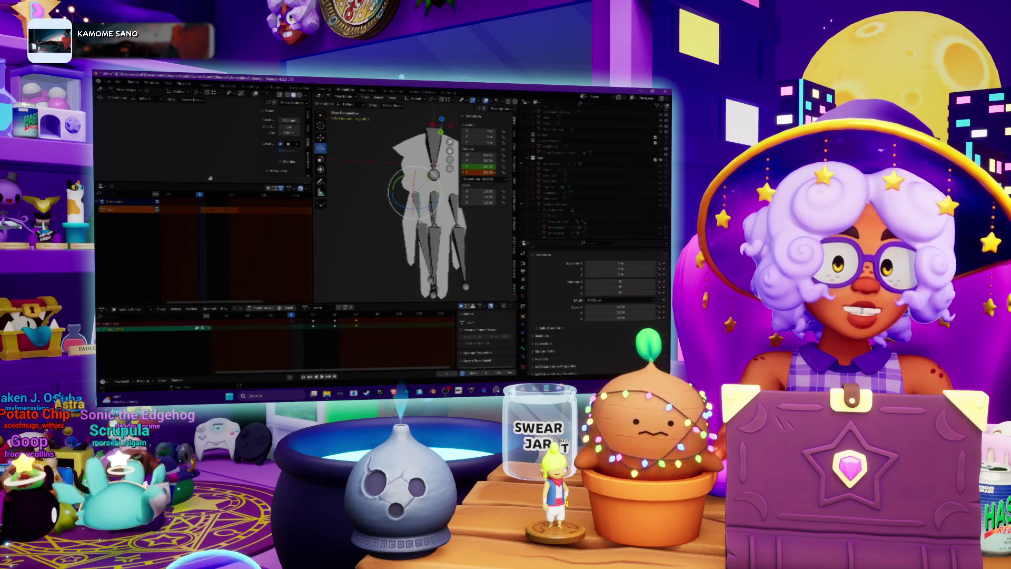
pyautogui.press('r')
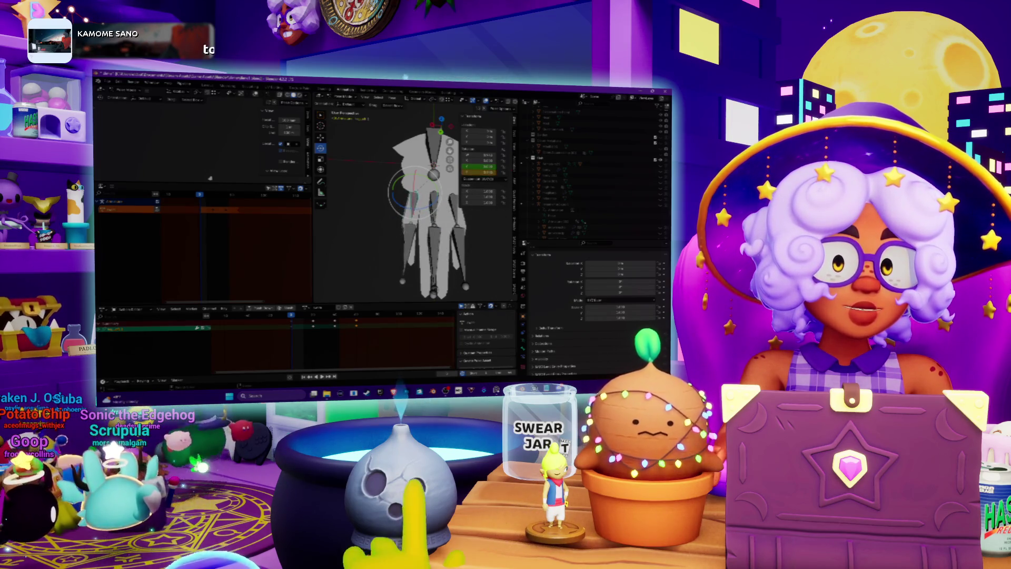
pyautogui.hotkey('alt', 'a')
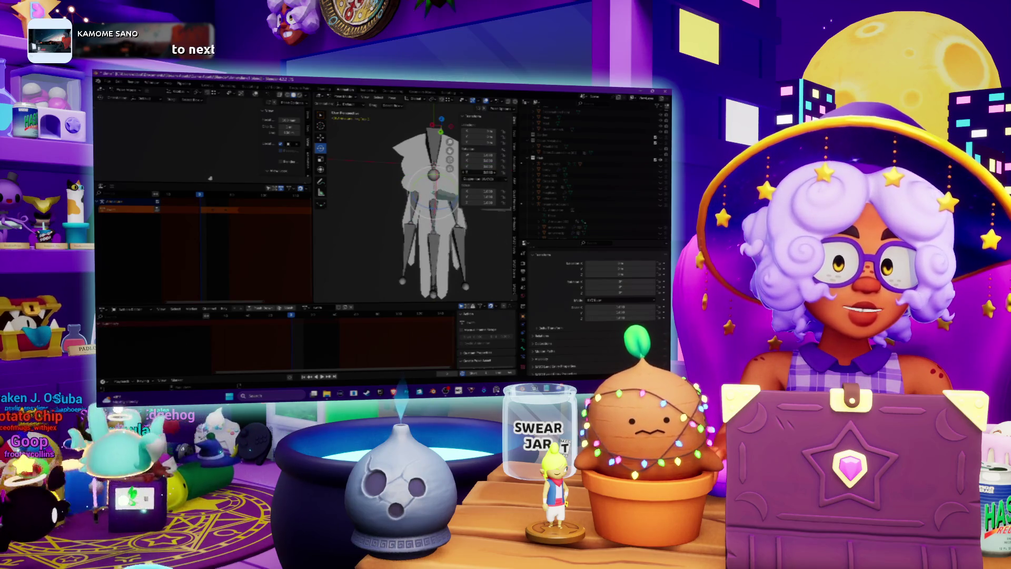
# Step: Tilt the whole rig around its root bone, save the file, and change interaction mode
pyautogui.press('r')
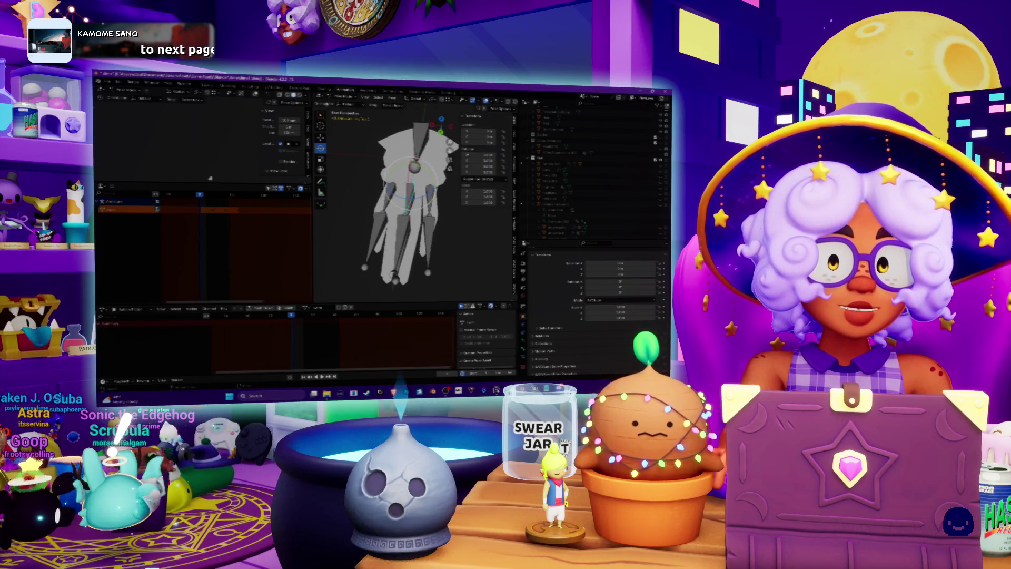
pyautogui.hotkey('ctrl', 's')
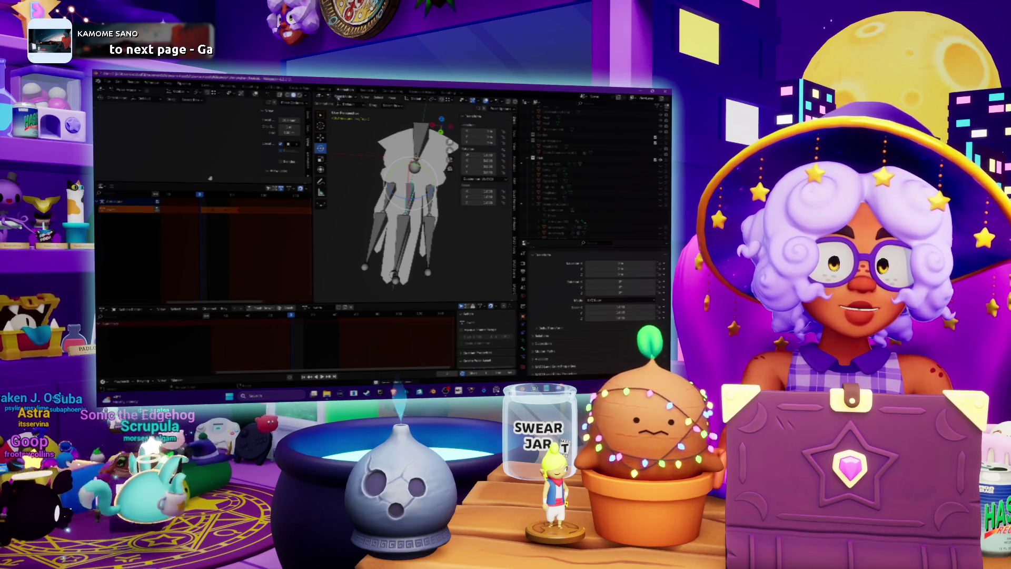
pyautogui.click(344, 117)
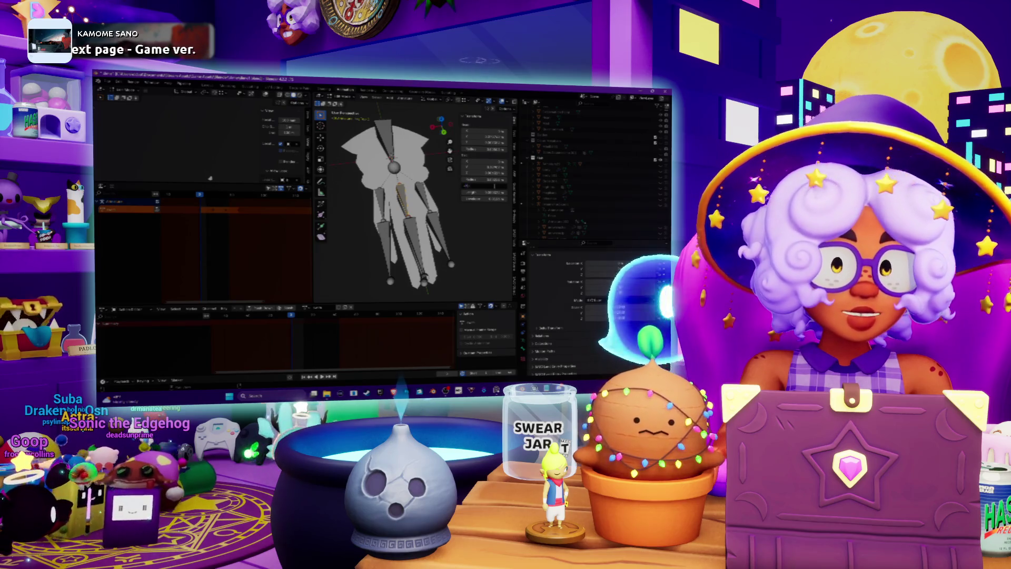
# Step: Start and cancel a pose-mode bone rotation, then orbit to face the hand frontally
pyautogui.hotkey('ctrl', 'Tab')
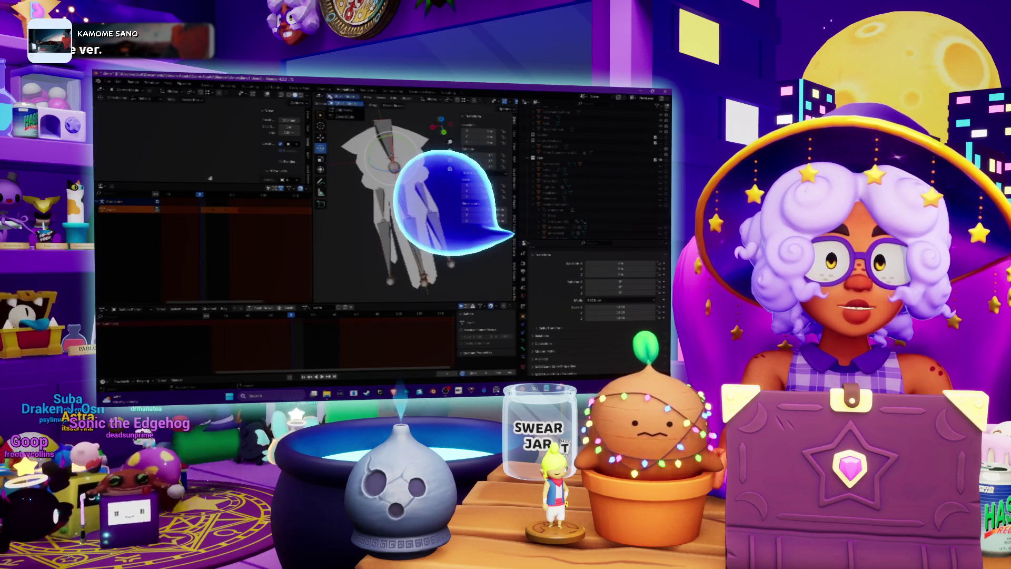
pyautogui.hotkey('ctrl', 'Tab')
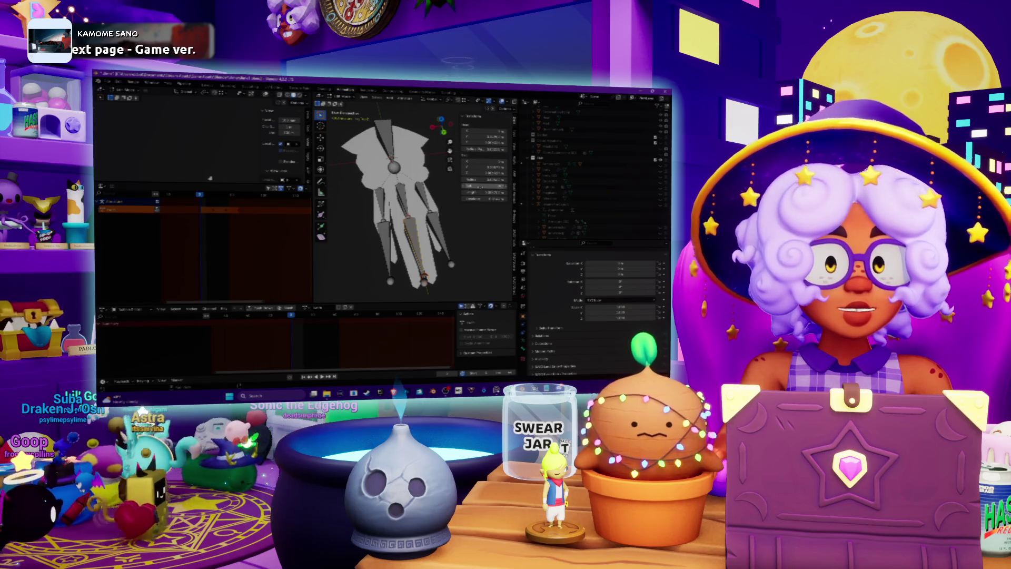
pyautogui.moveTo(416, 158); pyautogui.dragTo(430, 153, button='middle')
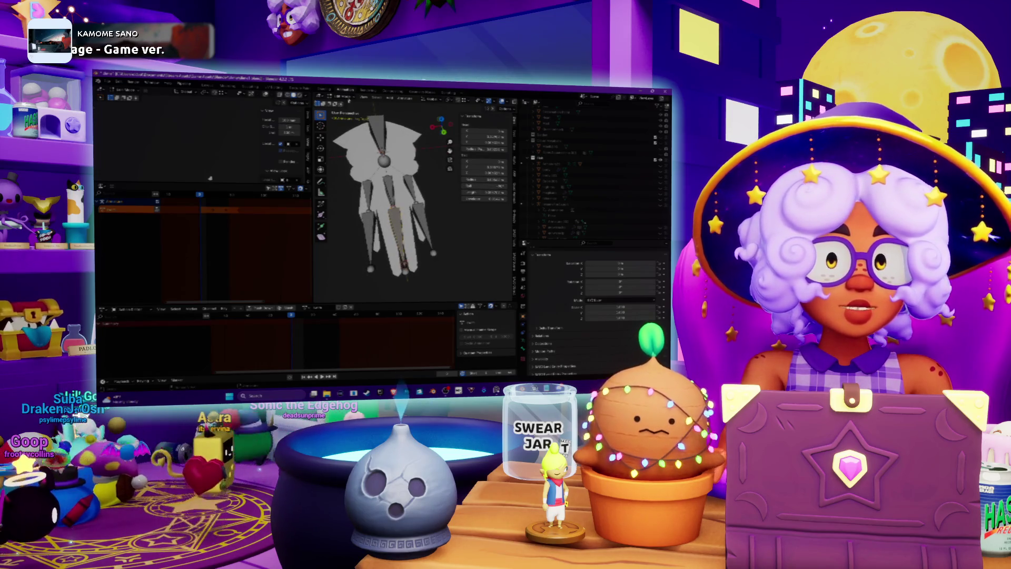
# Step: Rotate the posed hand to a new orientation, then cycle through the armature's interaction modes
pyautogui.click(347, 116)
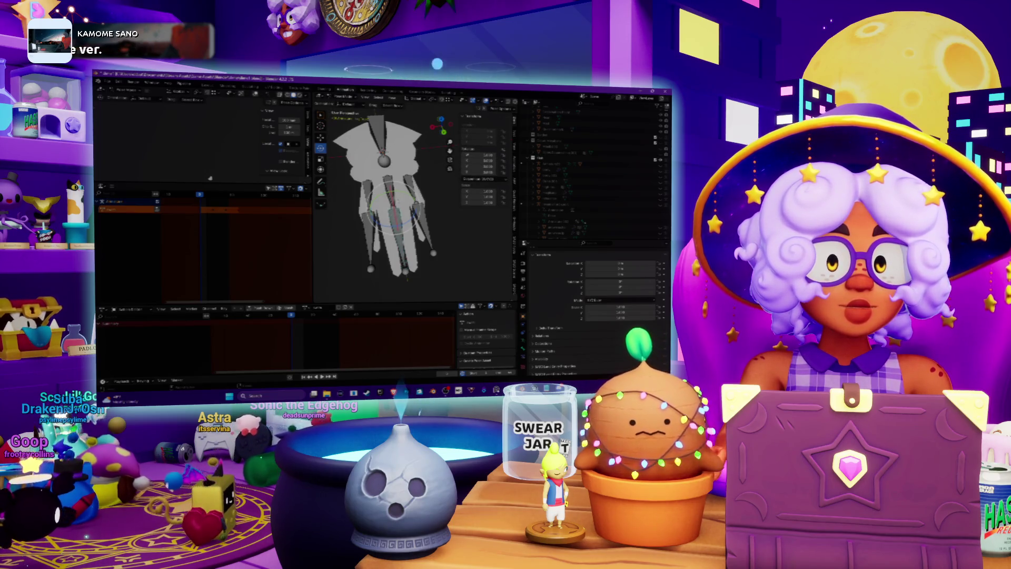
pyautogui.press('r')
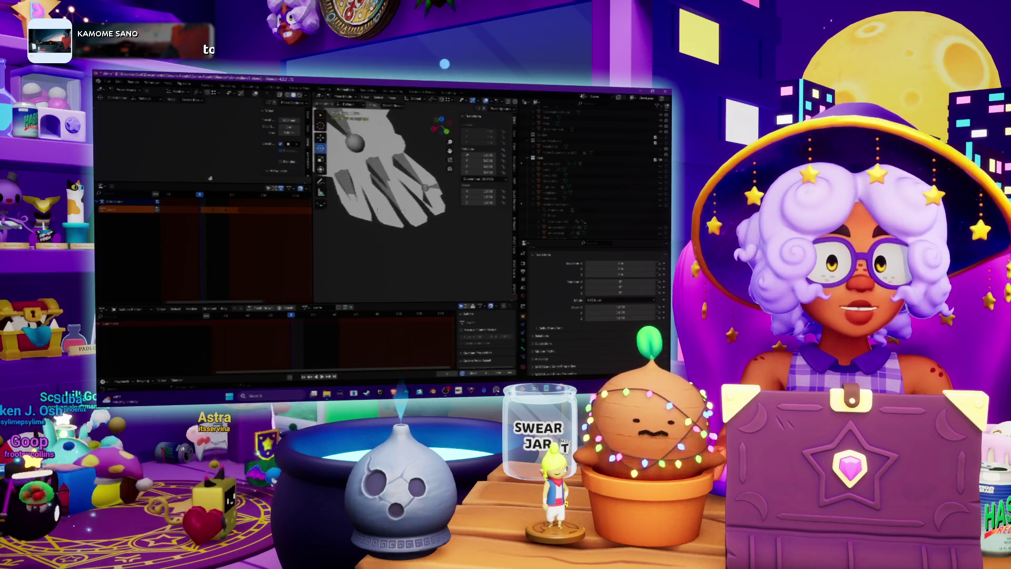
pyautogui.click(340, 96)
pyautogui.click(342, 113)
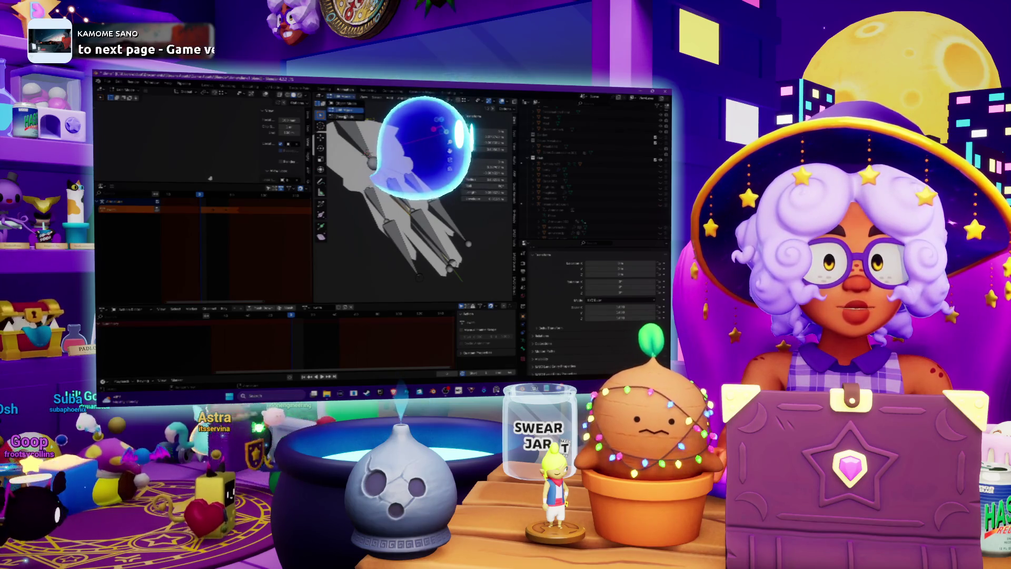
pyautogui.click(344, 111)
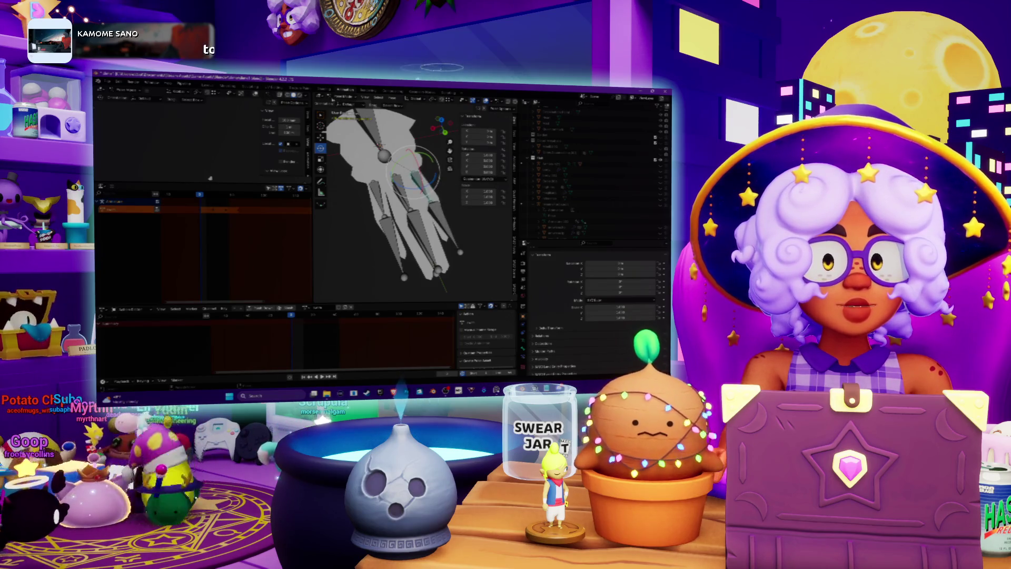
pyautogui.click(343, 112)
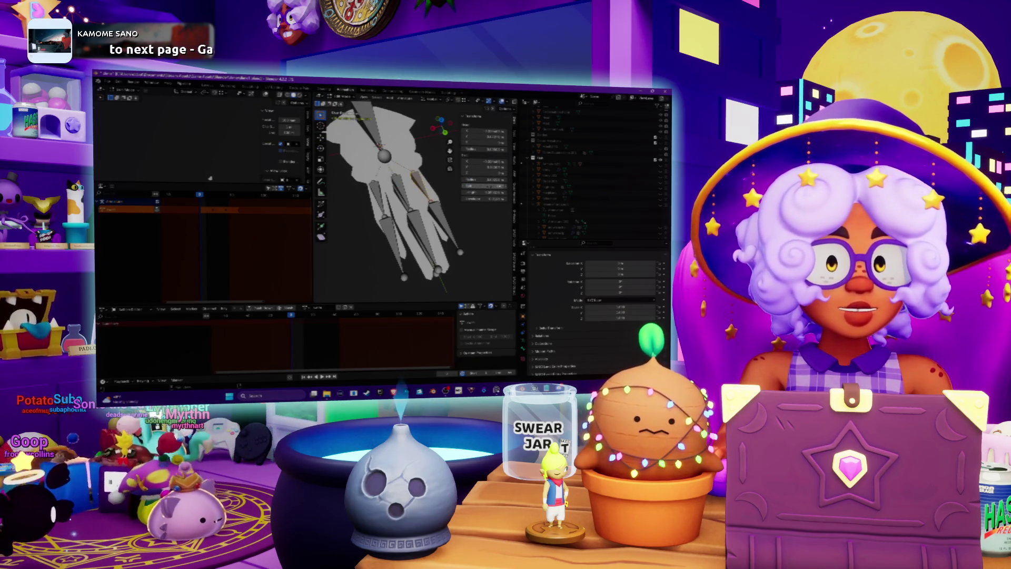
# Step: Toggle the armature between interaction modes and orbit to stand the hand upright
pyautogui.click(339, 97)
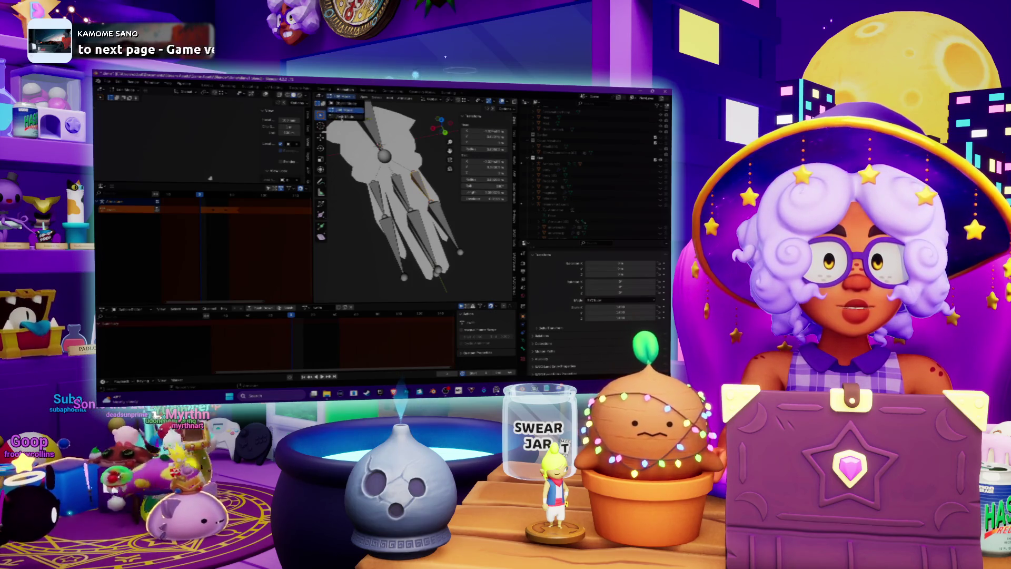
pyautogui.click(345, 110)
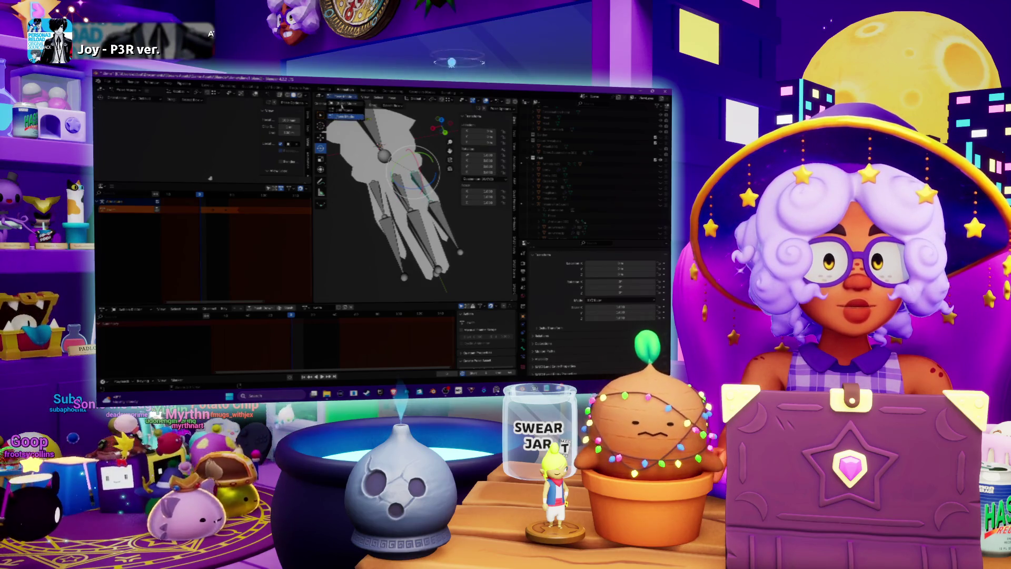
pyautogui.click(343, 115)
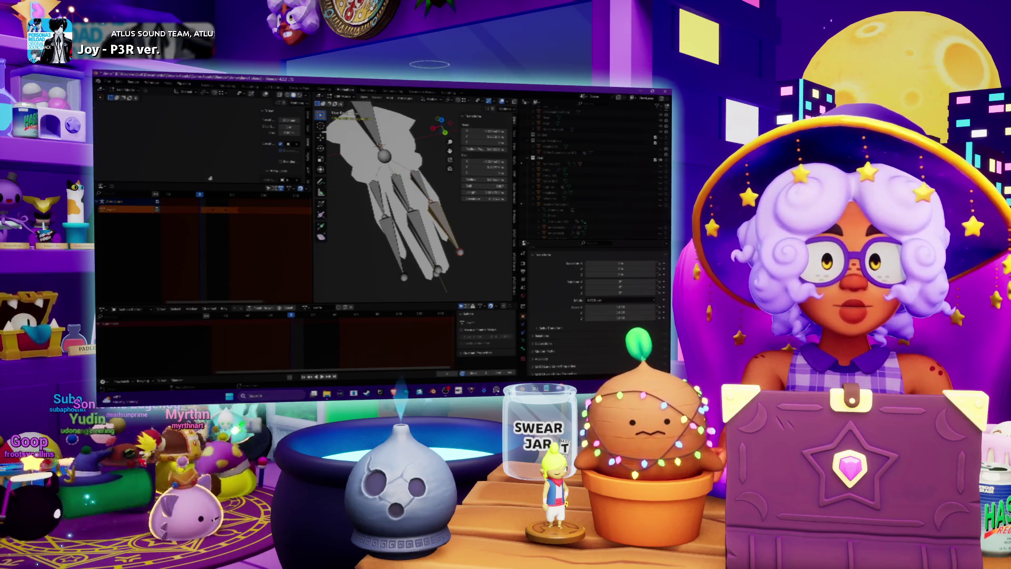
pyautogui.click(345, 109)
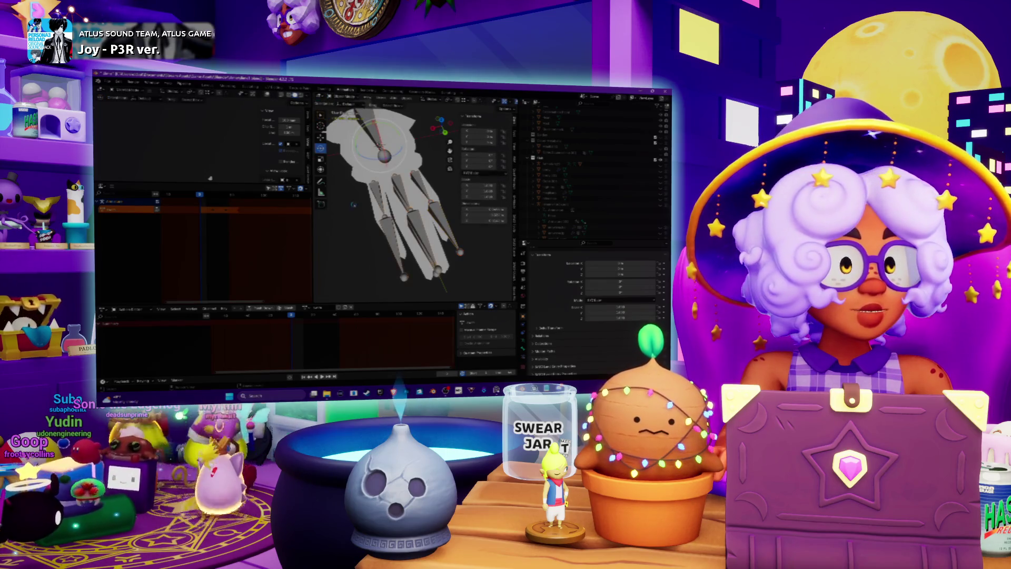
pyautogui.moveTo(400, 211)
pyautogui.mouseDown(button='middle')
pyautogui.moveTo(416, 198)
pyautogui.moveTo(381, 216)
pyautogui.moveTo(408, 200)
pyautogui.mouseUp(button='middle')
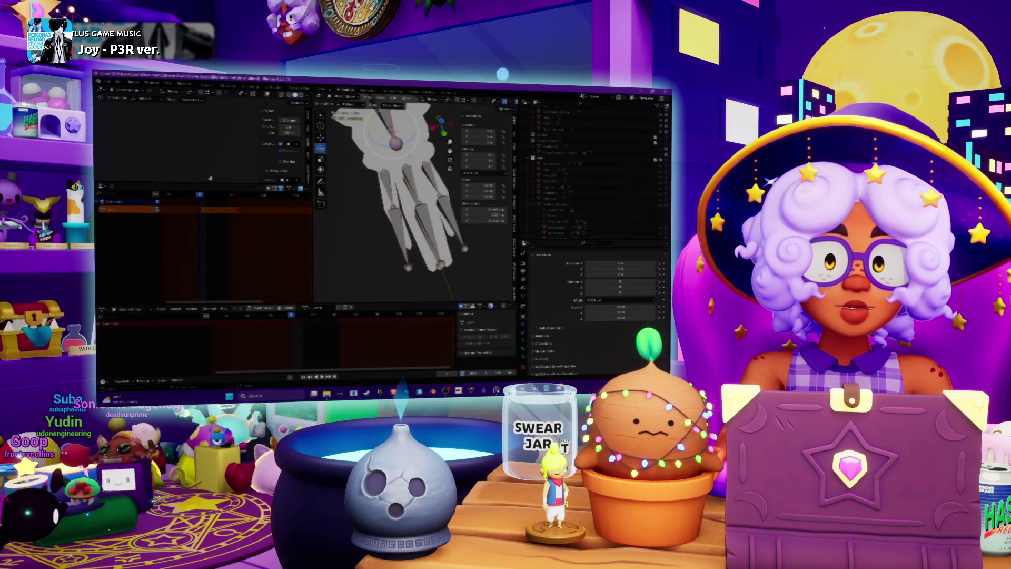
# Step: Put the armature in Pose Mode, orbit around the rig, and select the upper bone
pyautogui.click(341, 96)
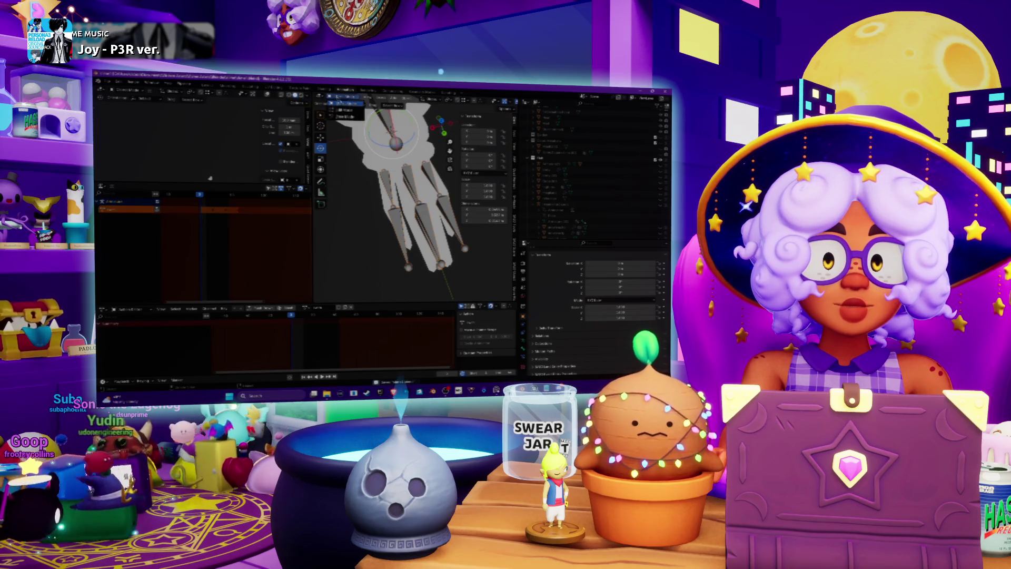
pyautogui.click(341, 117)
pyautogui.moveTo(401, 210); pyautogui.dragTo(426, 201, button='middle')
pyautogui.click(392, 179)
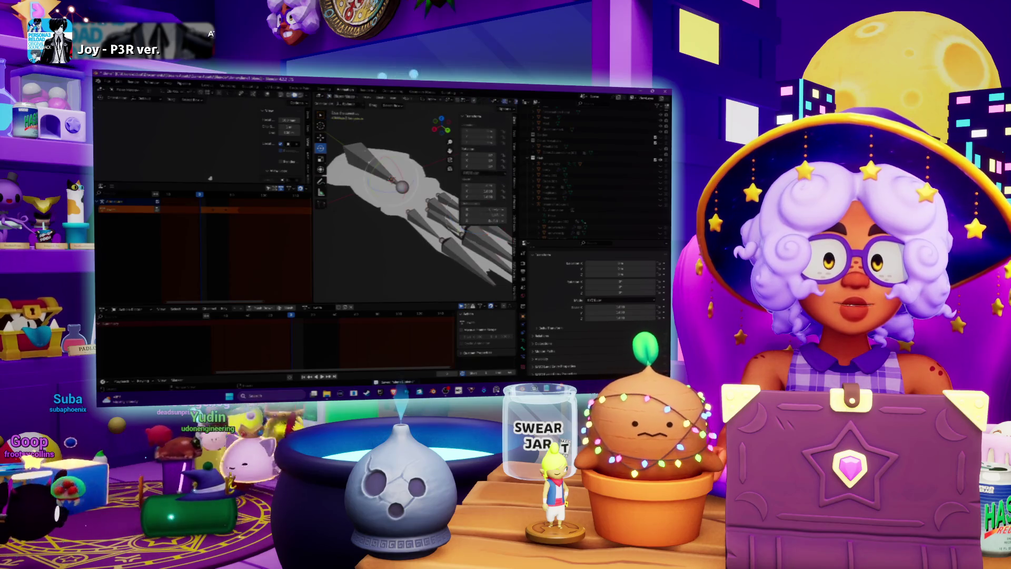
# Step: Rotate the selected hand bone, then swing the upper arm bone so the hand points down
pyautogui.moveTo(368, 167); pyautogui.dragTo(378, 146)
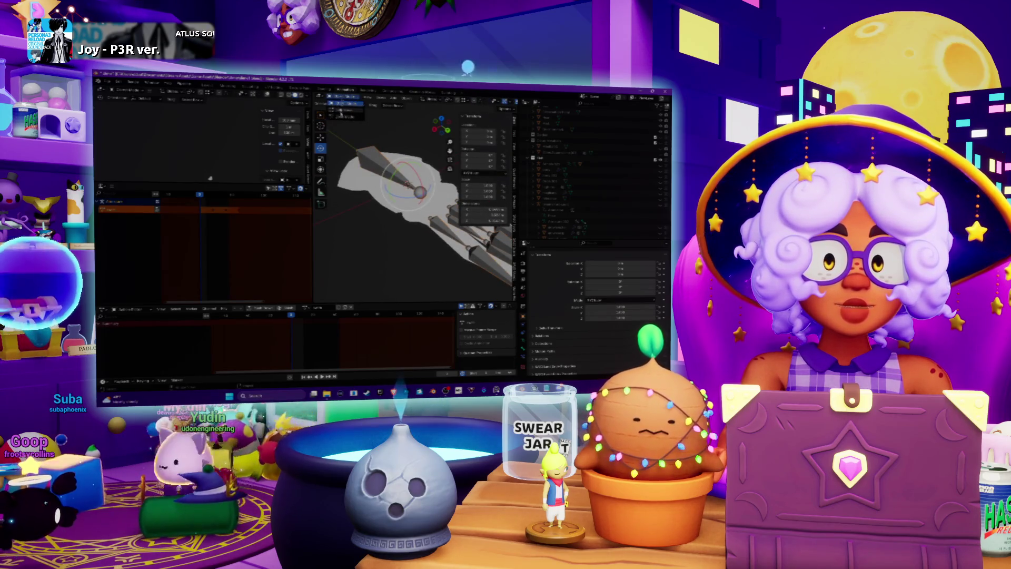
pyautogui.scroll(2, 411, 200)
pyautogui.click(358, 190)
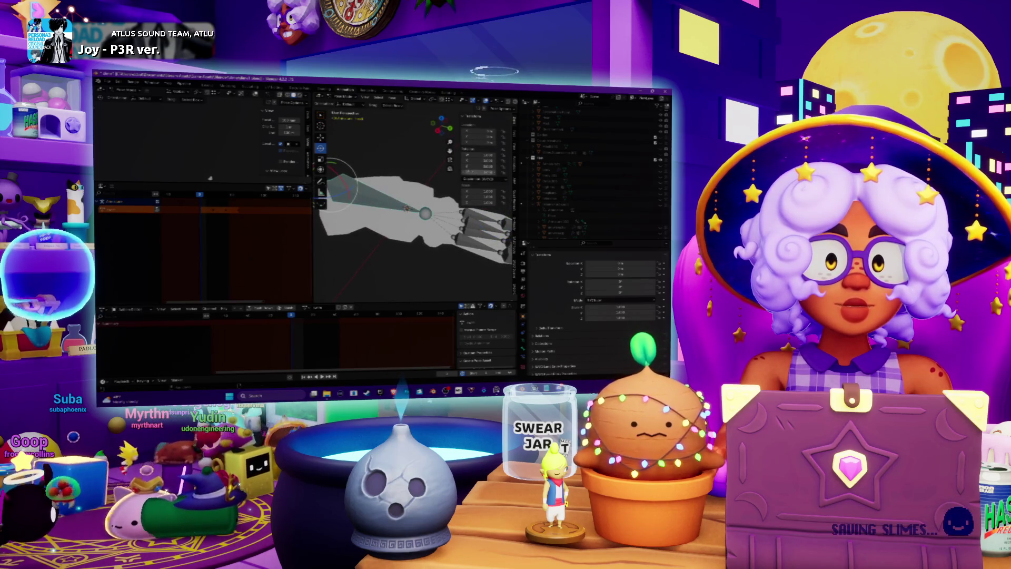
pyautogui.moveTo(347, 174)
pyautogui.mouseDown()
pyautogui.moveTo(376, 248)
pyautogui.moveTo(421, 221)
pyautogui.moveTo(337, 110)
pyautogui.moveTo(416, 239)
pyautogui.mouseUp()
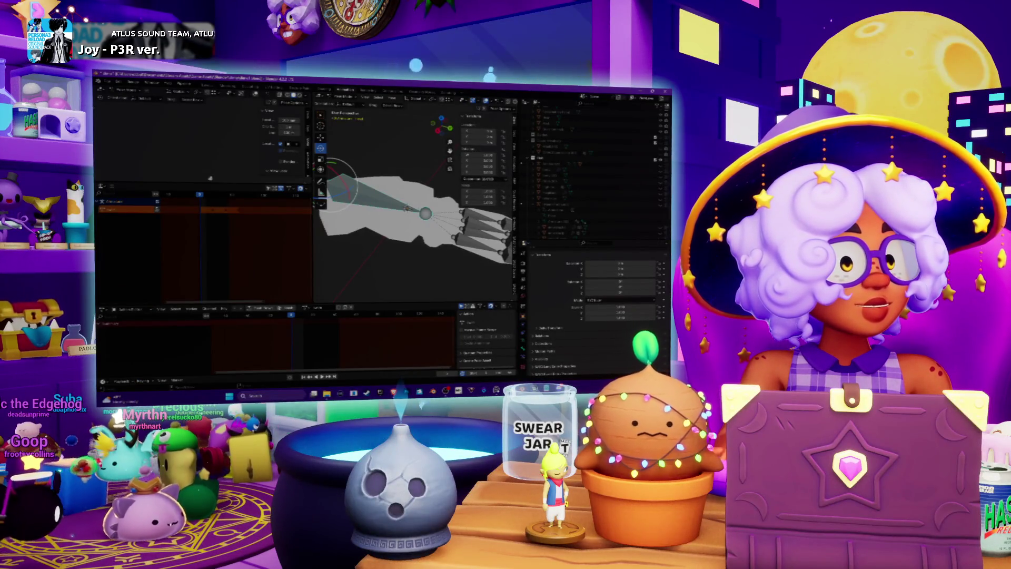
# Step: Tilt the selected bone slightly and leave Pose Mode with Tab
pyautogui.moveTo(408, 211)
pyautogui.mouseDown(button='middle')
pyautogui.moveTo(383, 240)
pyautogui.moveTo(409, 213)
pyautogui.mouseUp(button='middle')
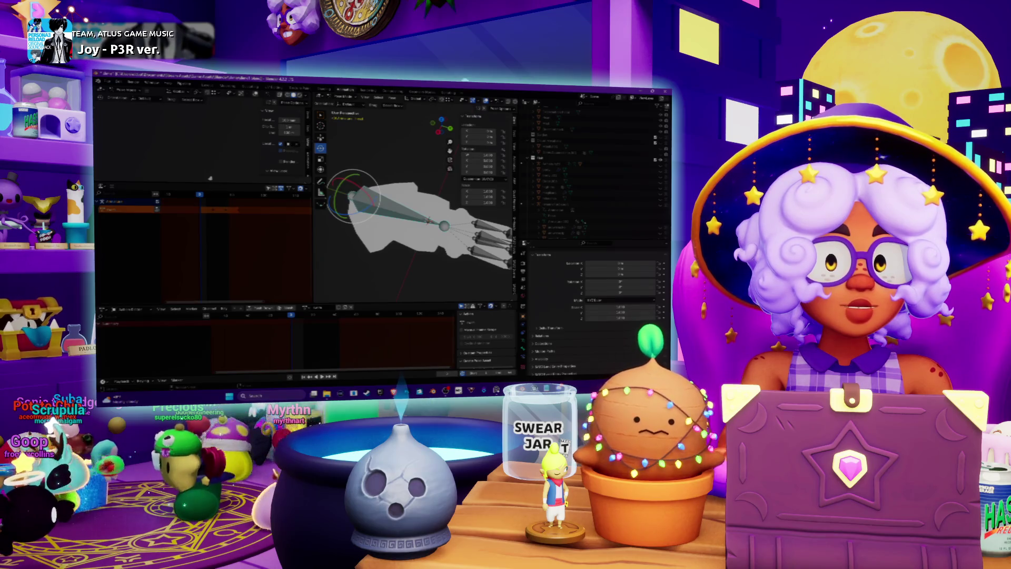
pyautogui.moveTo(408, 213); pyautogui.dragTo(417, 219)
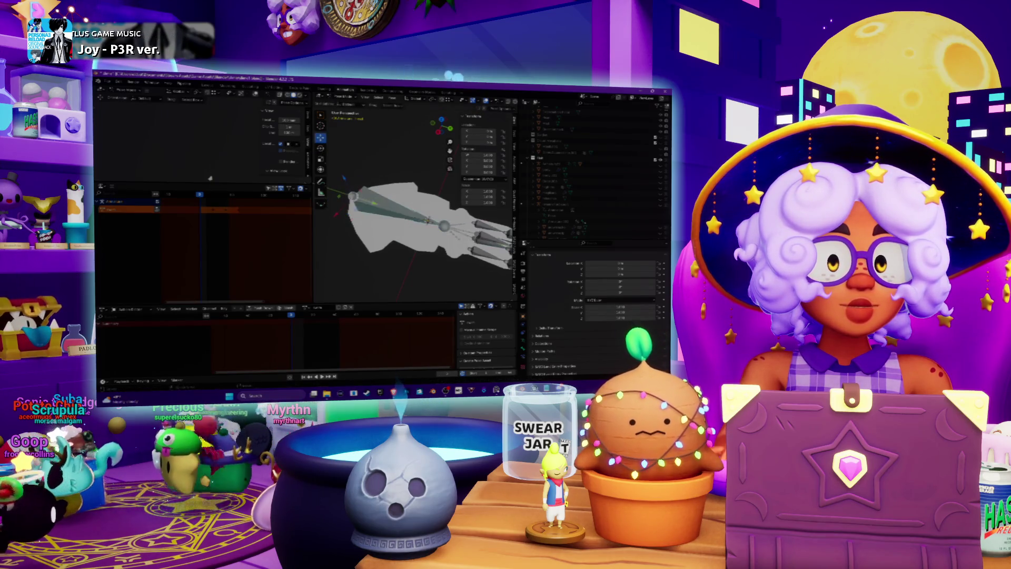
pyautogui.press('Tab')
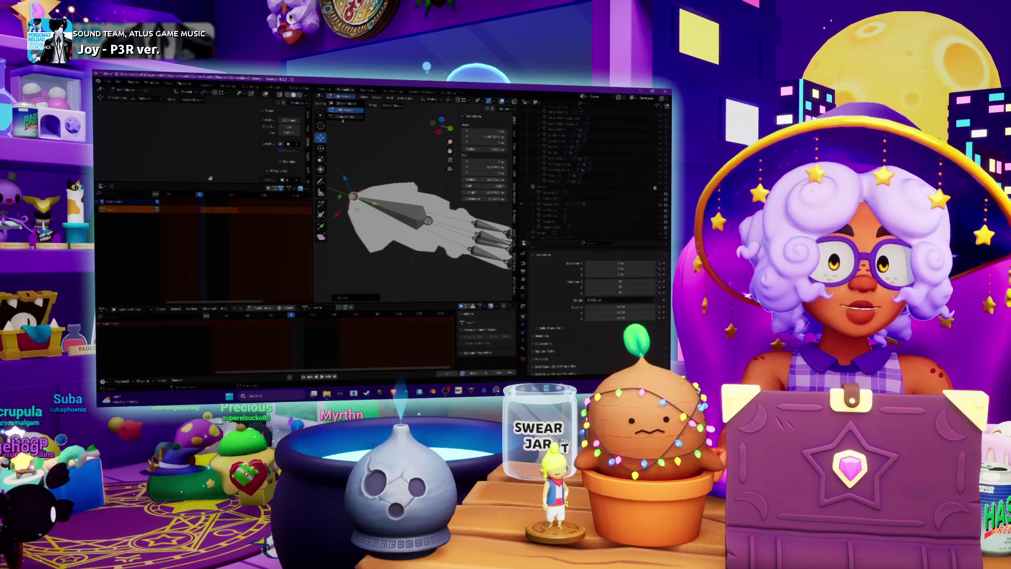
# Step: Back in Pose Mode, swing the bone up-right, straight up and lower-left, cancelling each rotation
pyautogui.click(343, 117)
pyautogui.moveTo(368, 158); pyautogui.dragTo(452, 183, button='middle')
pyautogui.press('r')
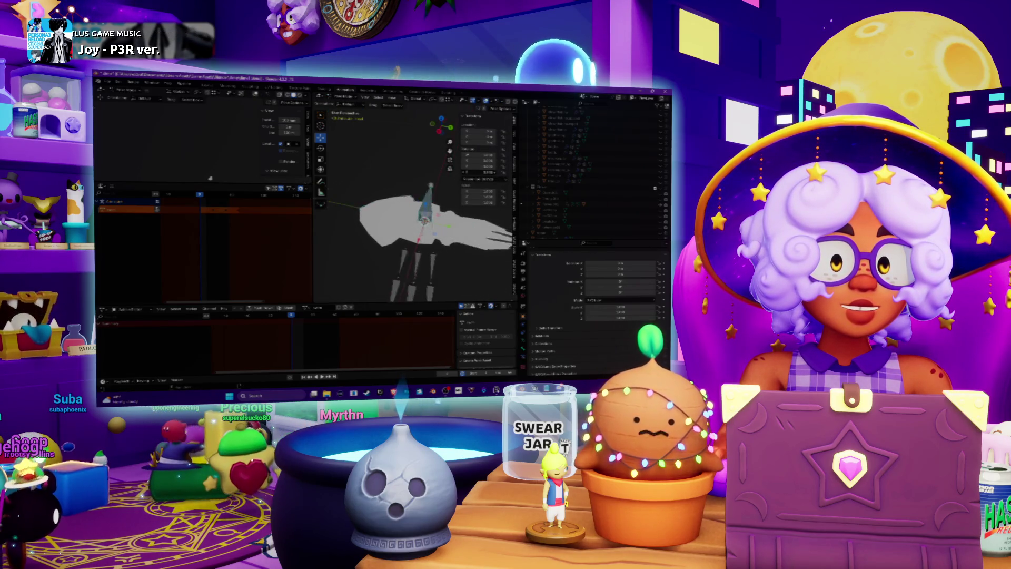
pyautogui.press('Escape')
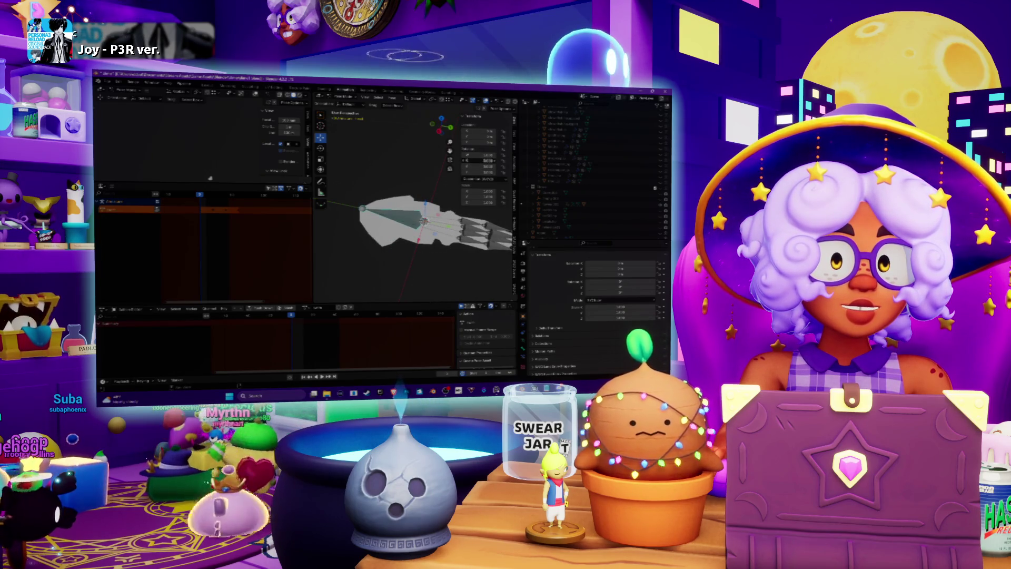
pyautogui.press('r')
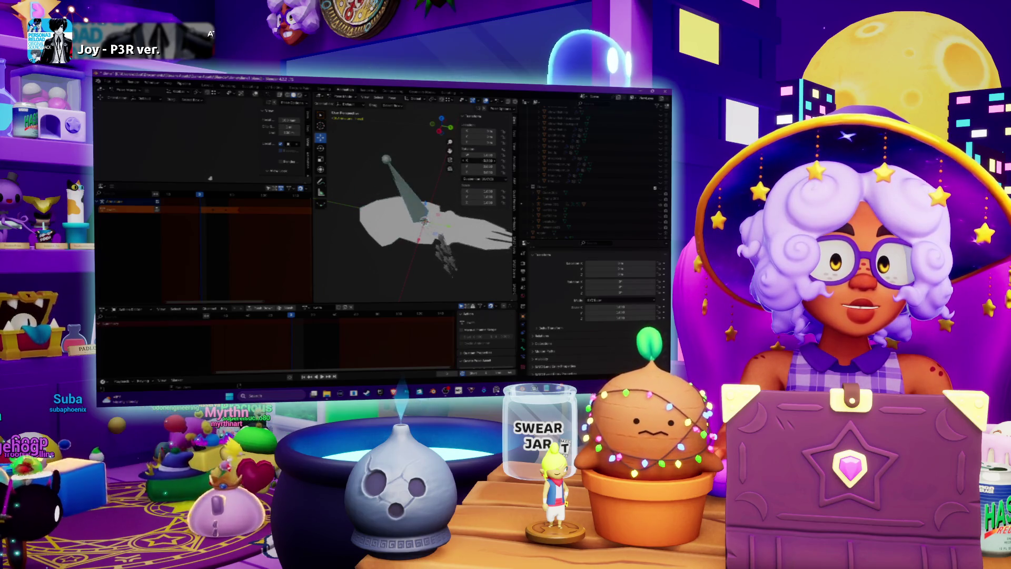
pyautogui.press('Escape')
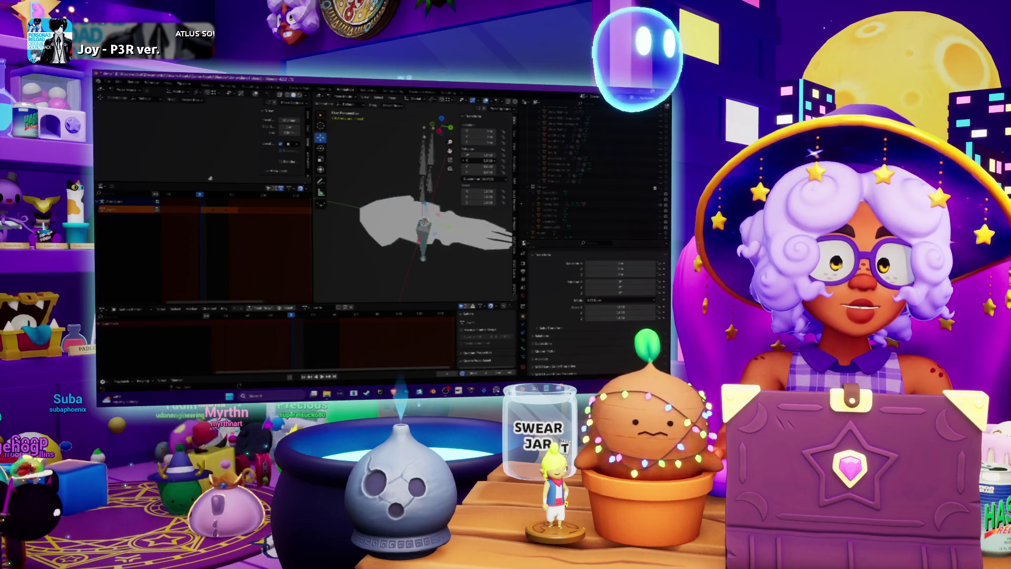
pyautogui.press('r')
pyautogui.press('Escape')
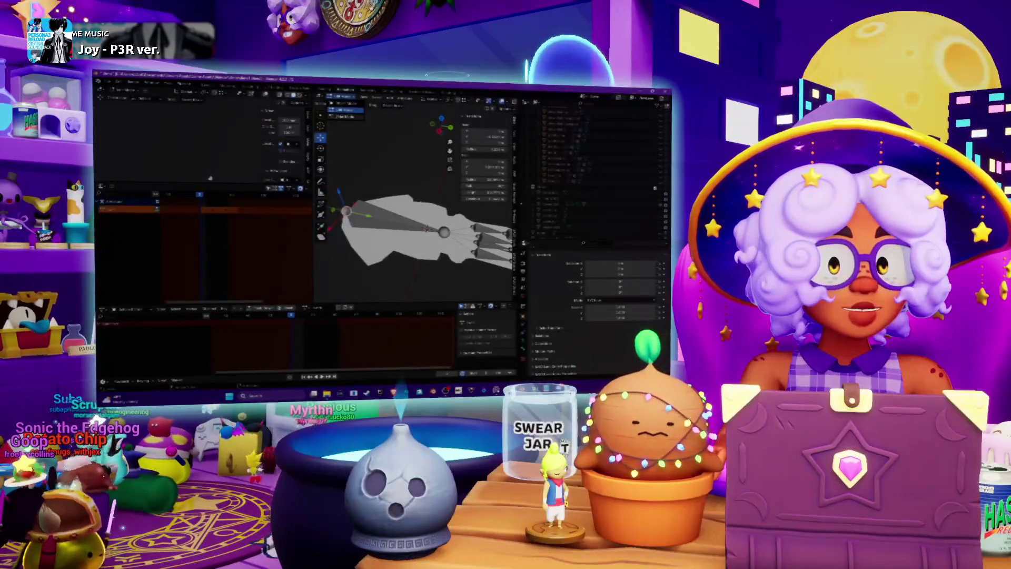
# Step: Switch the armature to Edit Mode, zoom in, and rotate the selected finger-base bones
pyautogui.click(344, 109)
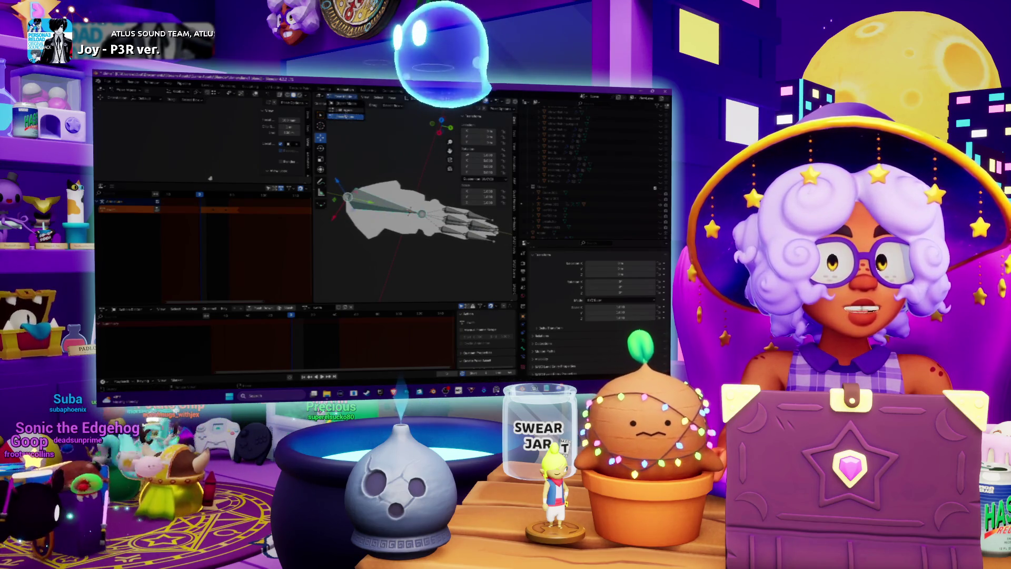
pyautogui.click(346, 116)
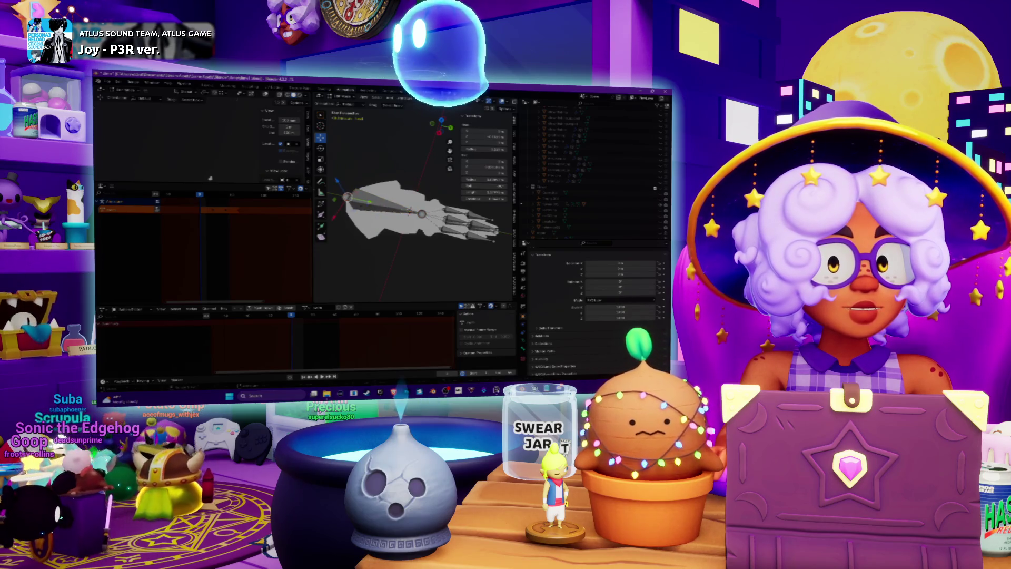
pyautogui.scroll(3, 410, 215)
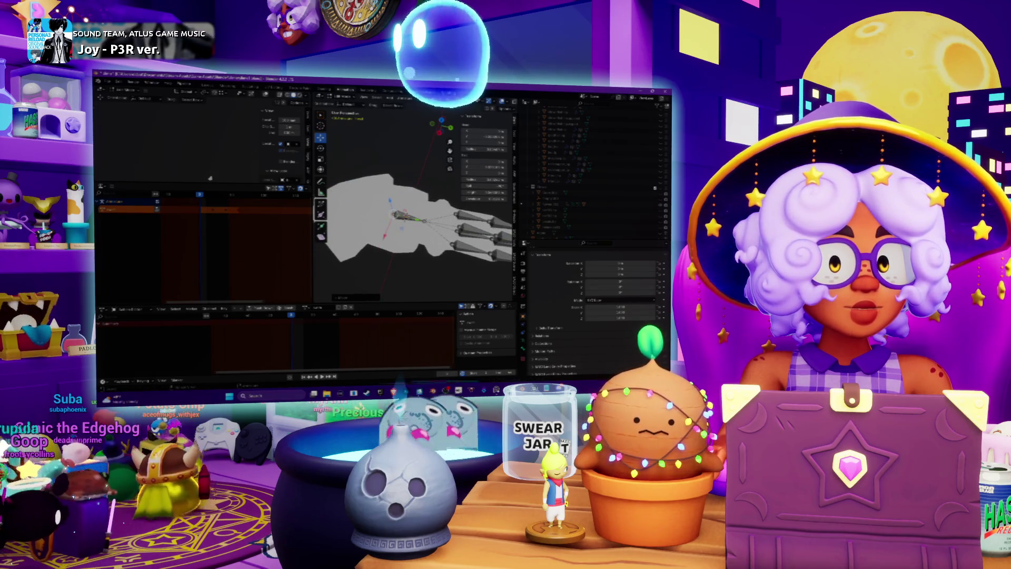
pyautogui.press('r')
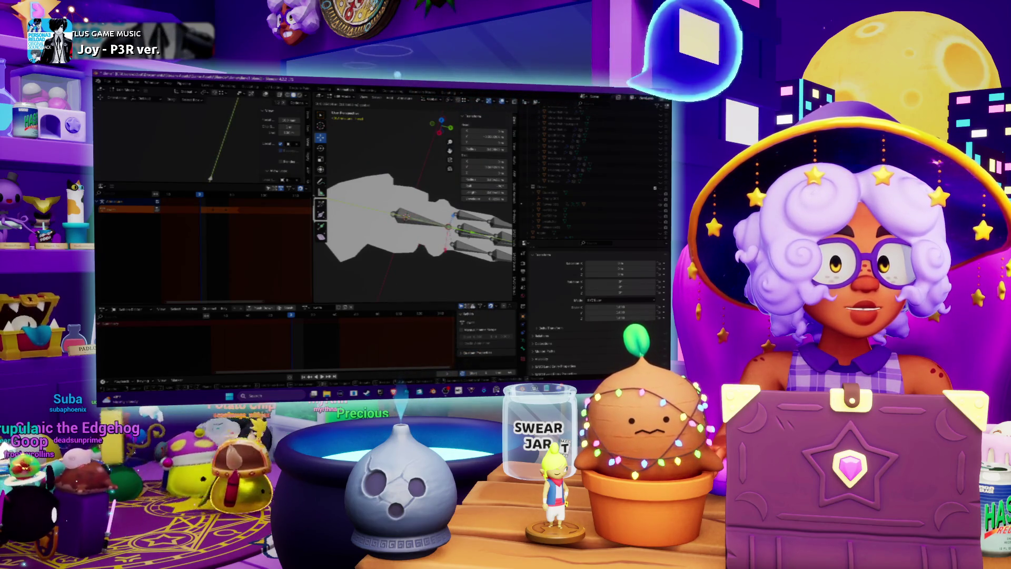
pyautogui.click(210, 179)
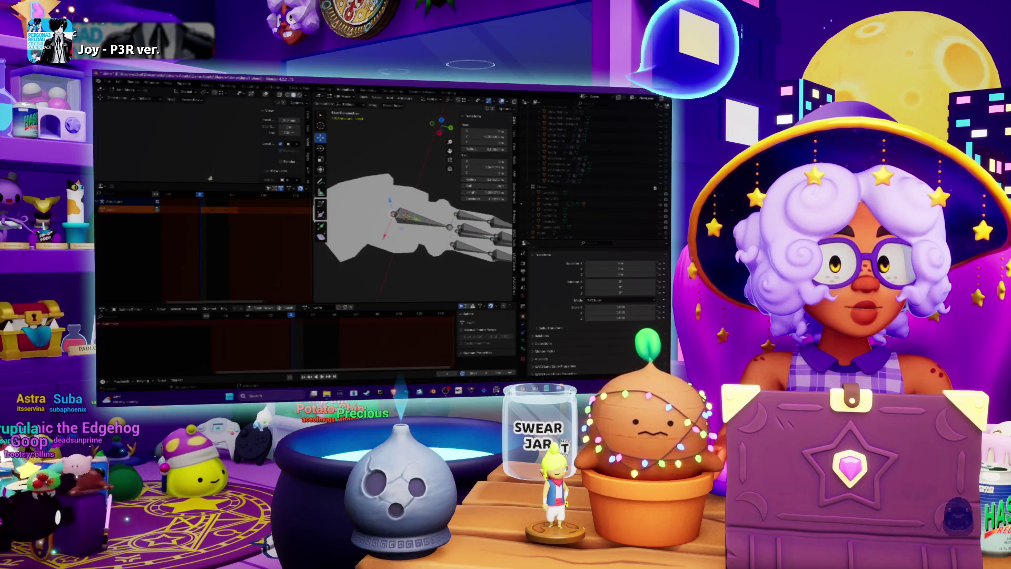
pyautogui.press('r')
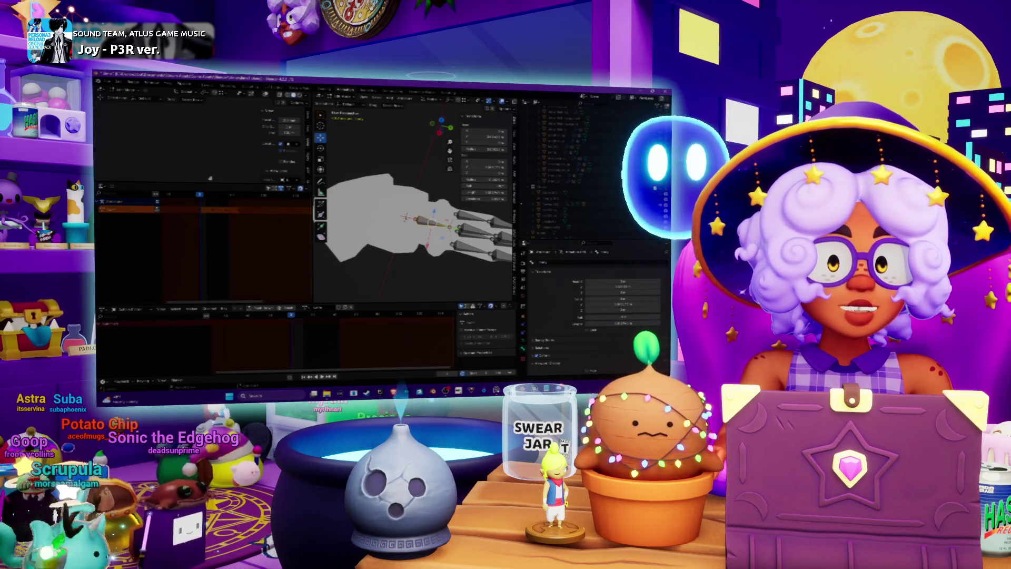
# Step: Extrude a new long bone from the finger chain toward the wrist
pyautogui.press('e')
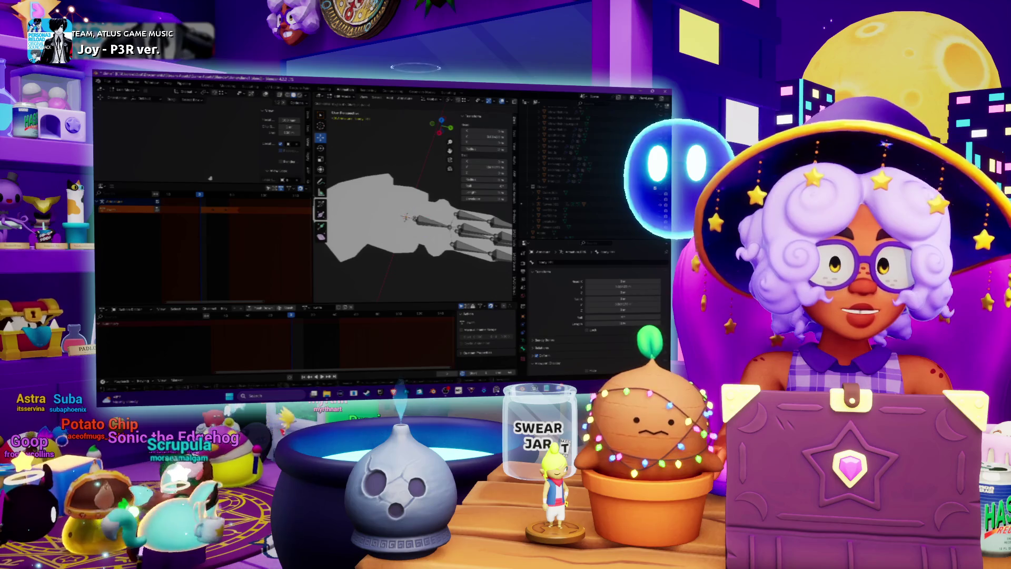
pyautogui.press('e')
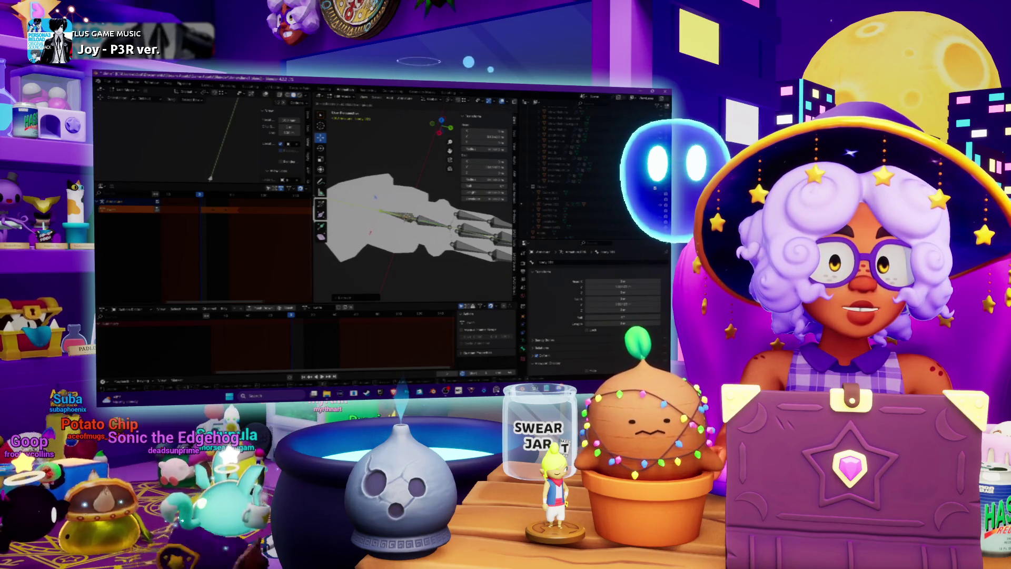
pyautogui.rightClick(210, 179)
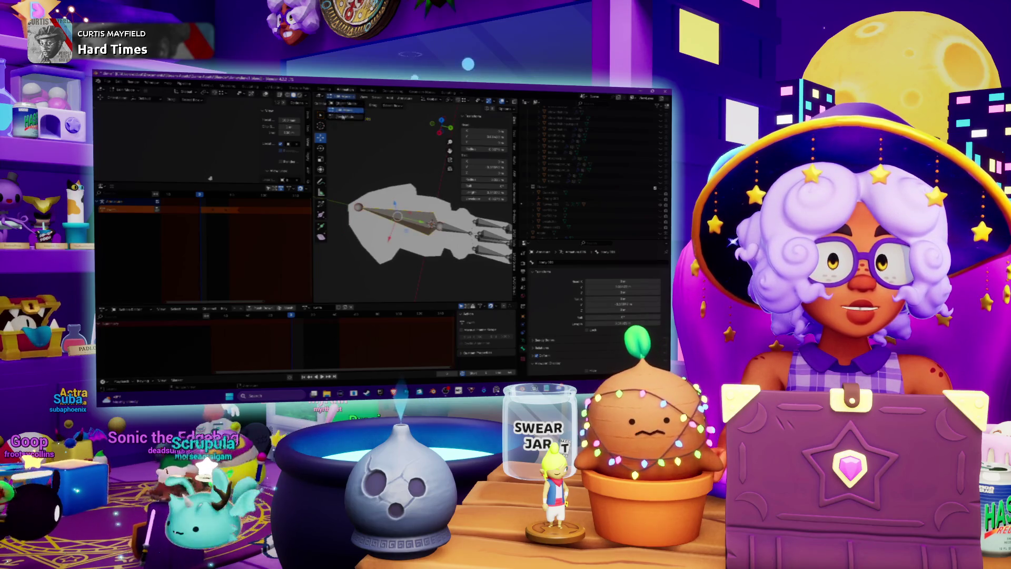
# Step: In Pose Mode, clear the new bone's rotation and swing it up and to the left
pyautogui.click(343, 116)
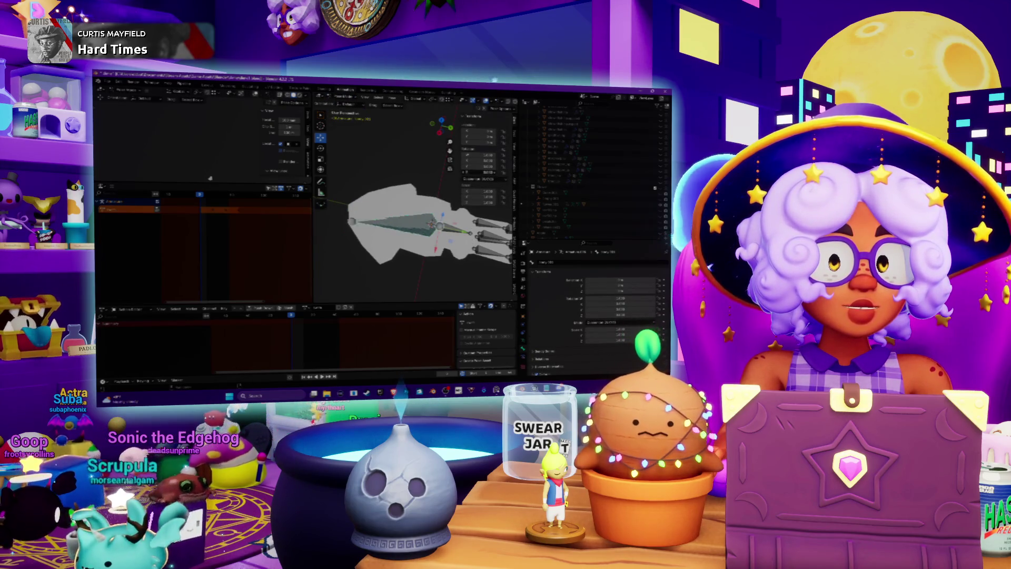
pyautogui.hotkey('alt', 'r')
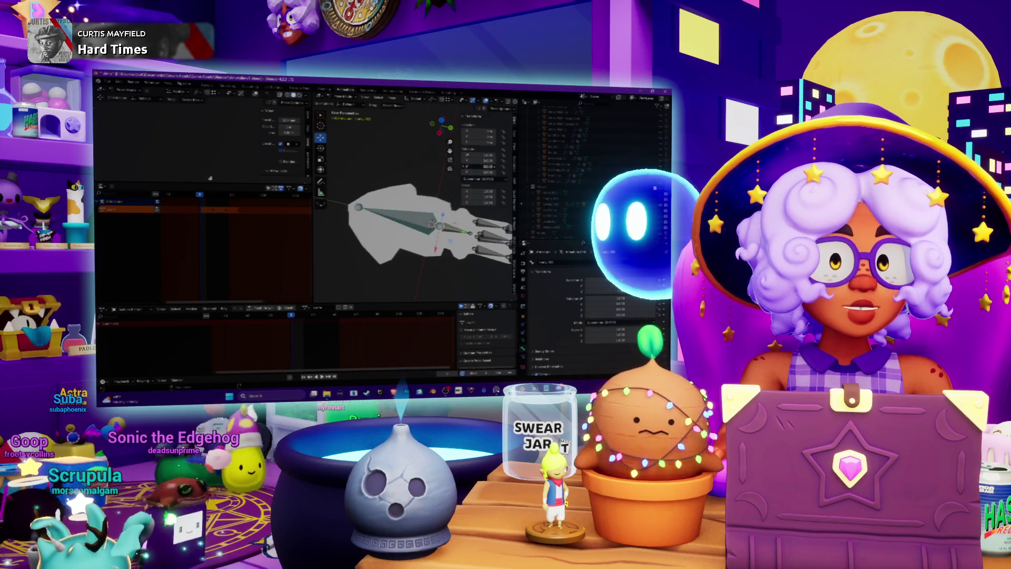
pyautogui.press('r')
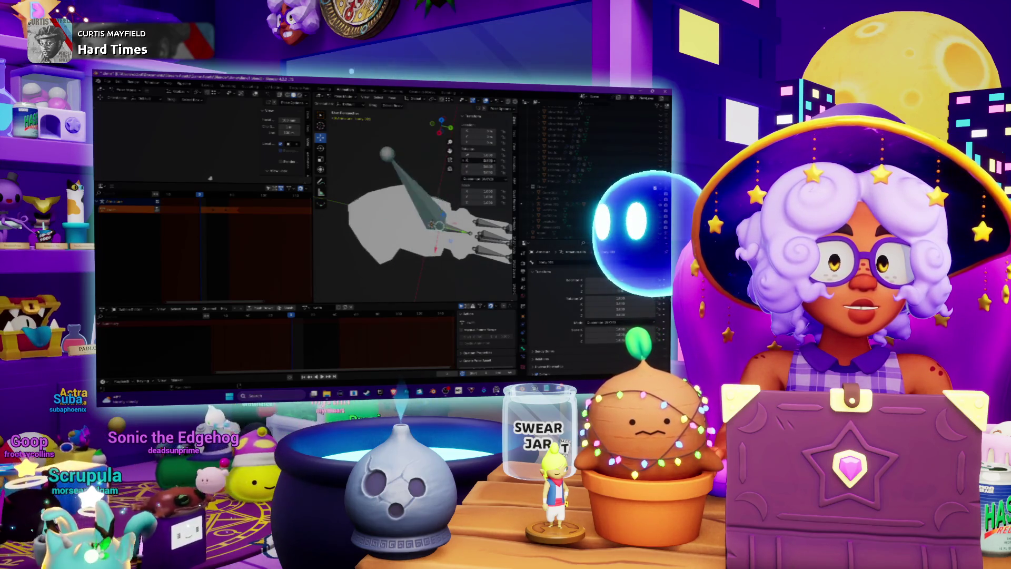
pyautogui.press('r')
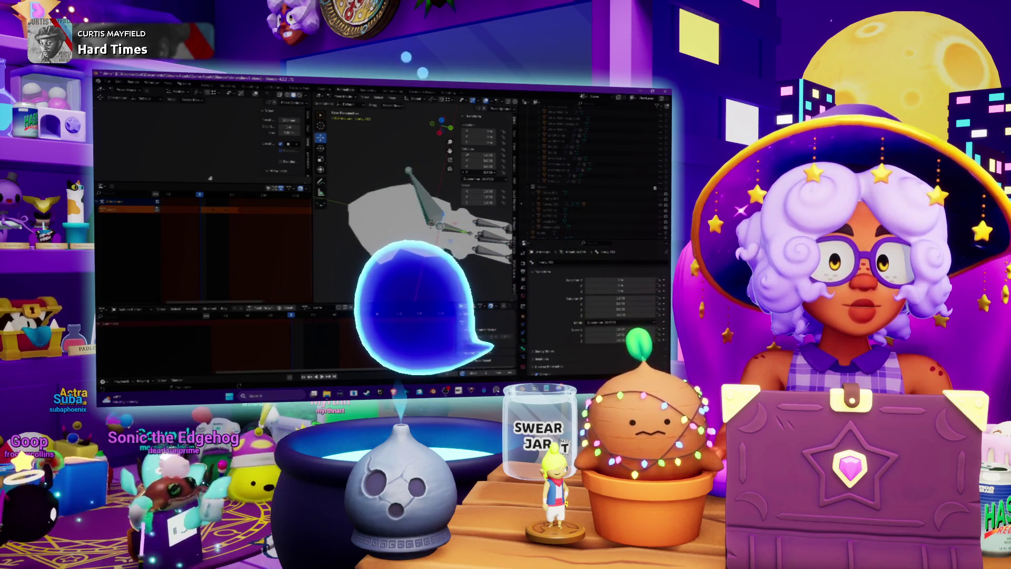
# Step: View the rig from low side and top-down angles, and keyframe one finger bone's rotation
pyautogui.moveTo(411, 158)
pyautogui.mouseDown(button='middle')
pyautogui.moveTo(411, 200)
pyautogui.moveTo(410, 179)
pyautogui.mouseUp(button='middle')
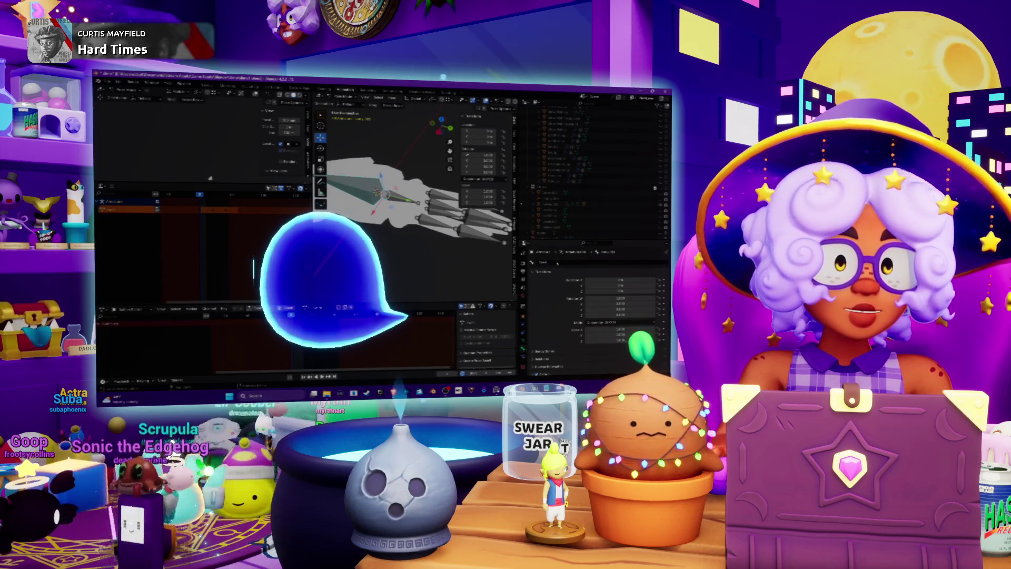
pyautogui.moveTo(391, 210)
pyautogui.mouseDown(button='middle')
pyautogui.moveTo(391, 229)
pyautogui.moveTo(390, 202)
pyautogui.mouseUp(button='middle')
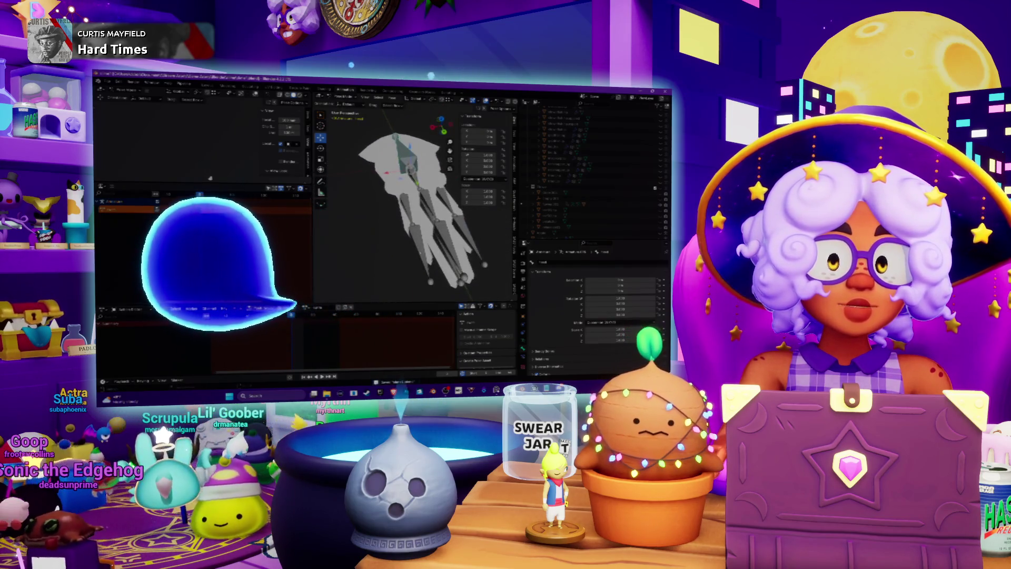
pyautogui.click(395, 220)
pyautogui.press('i')
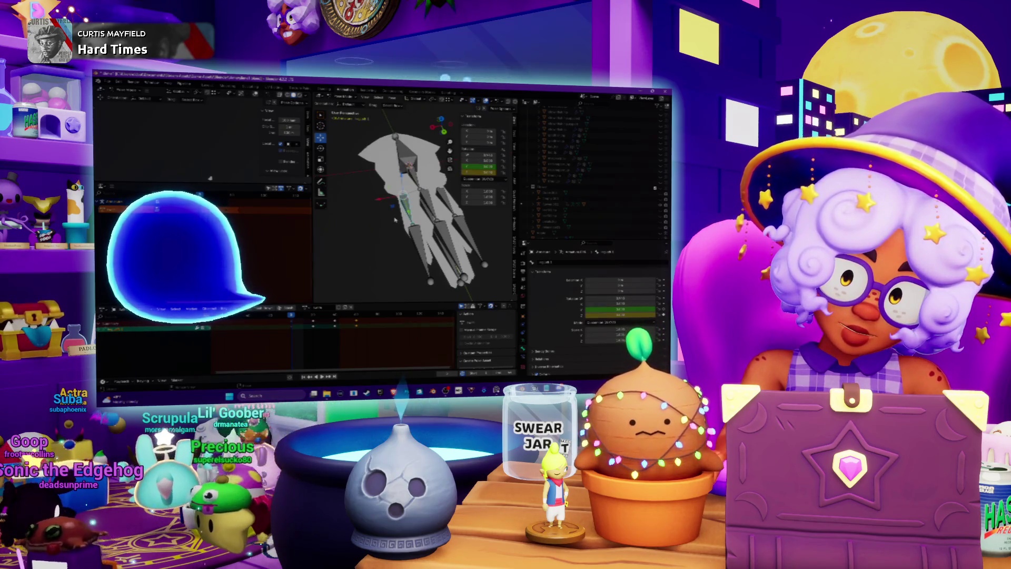
pyautogui.moveTo(395, 220)
pyautogui.mouseDown(button='middle')
pyautogui.moveTo(387, 224)
pyautogui.moveTo(414, 220)
pyautogui.mouseUp(button='middle')
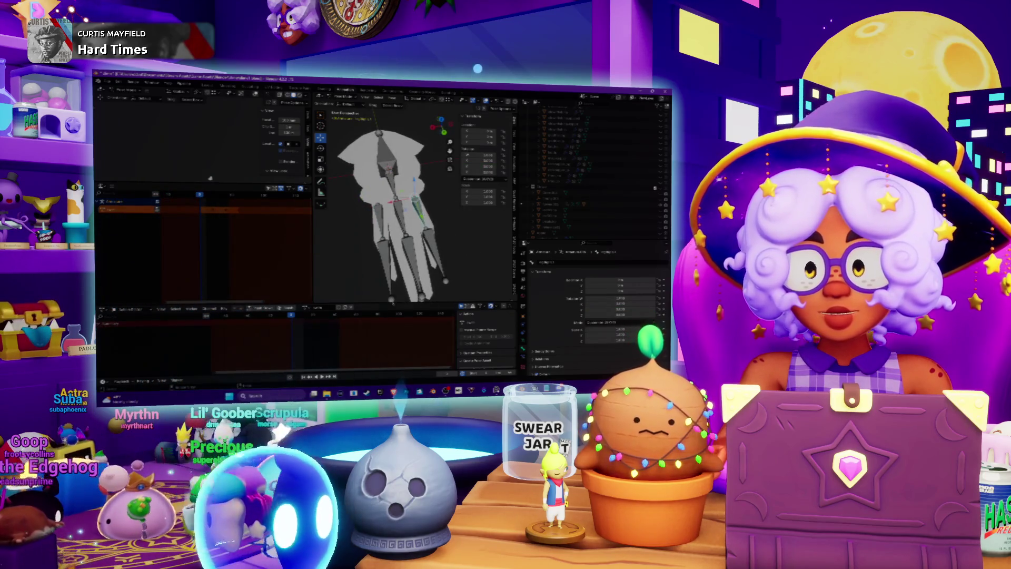
# Step: Keyframe the current hand pose via the Pose context menu, then undo that keyframe
pyautogui.rightClick(419, 169)
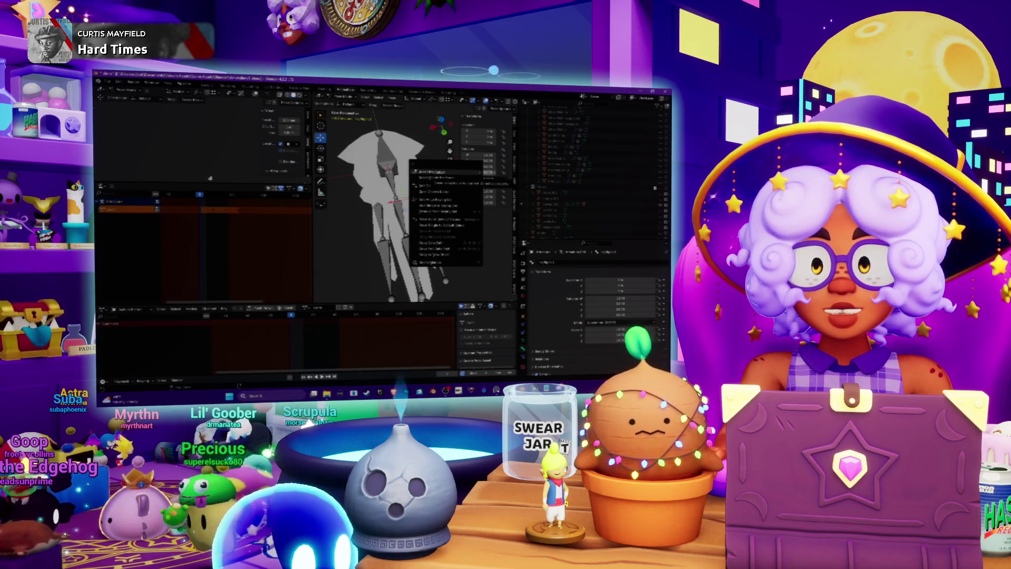
pyautogui.click(428, 172)
pyautogui.press('i')
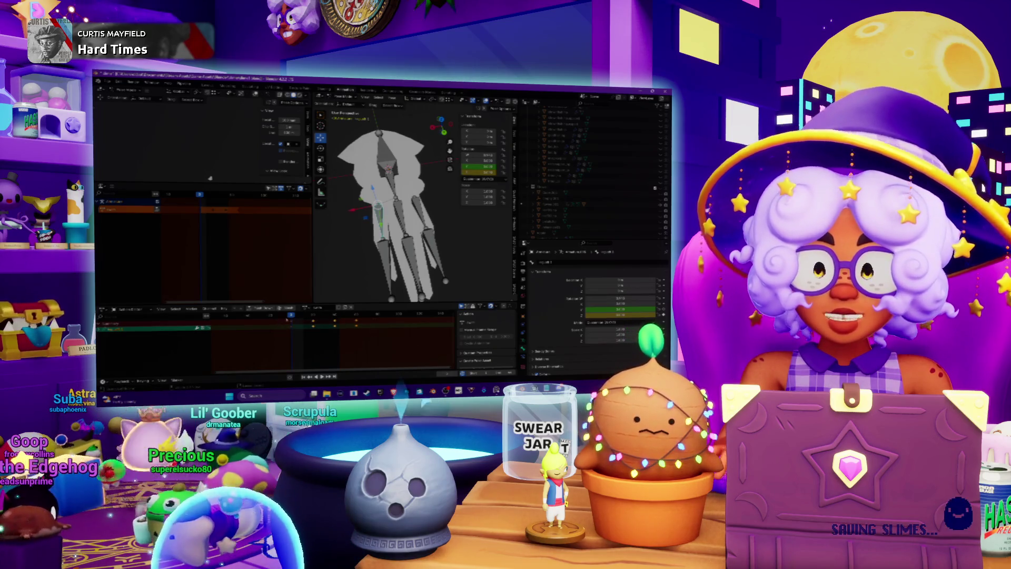
pyautogui.hotkey('ctrl', 'z')
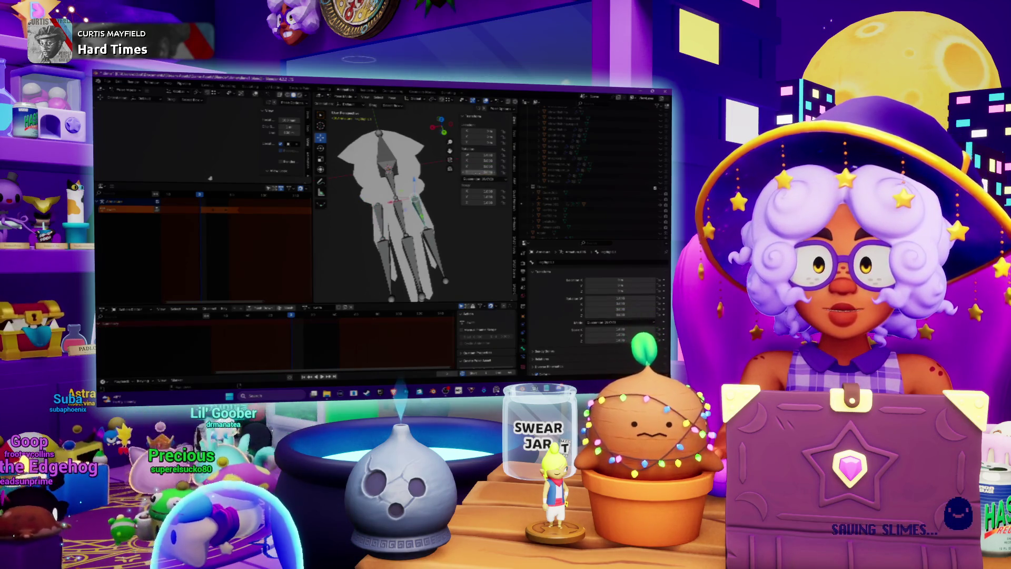